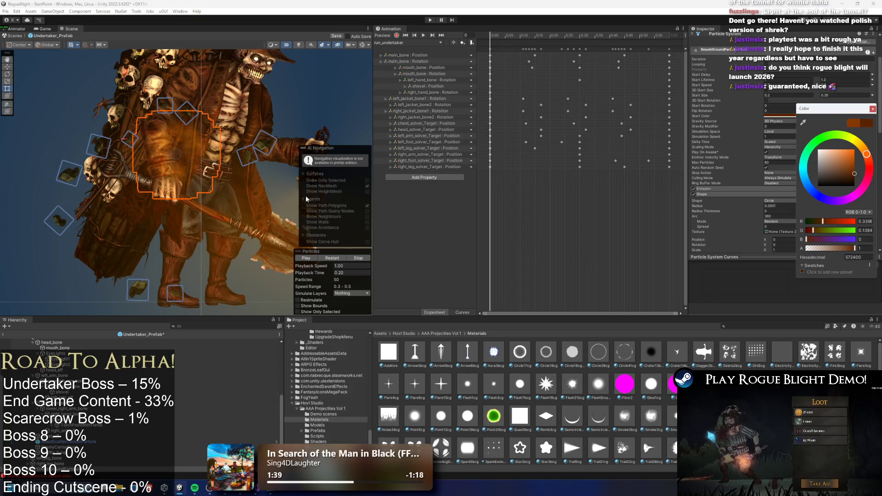
- Rewind the particle playback time to 0.05 and locate the Smoke24cg Renderer material in the project
drag(310, 273, 275, 272)
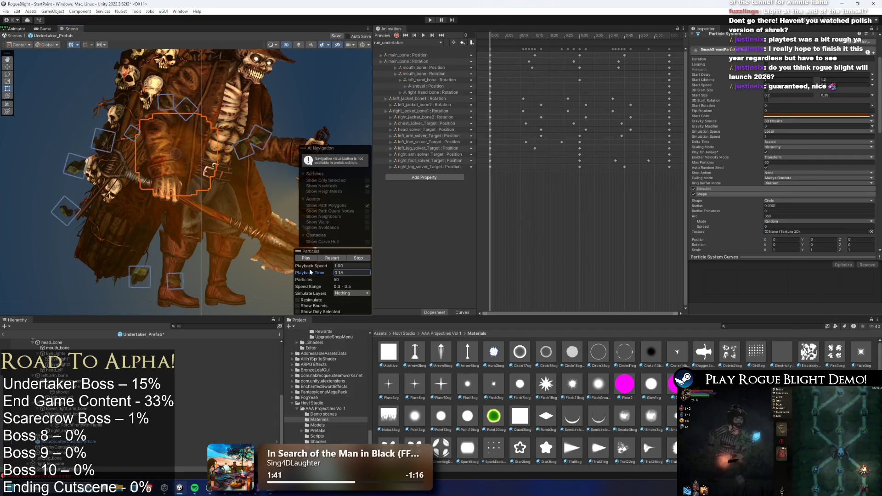
scroll(822, 171, down, 5)
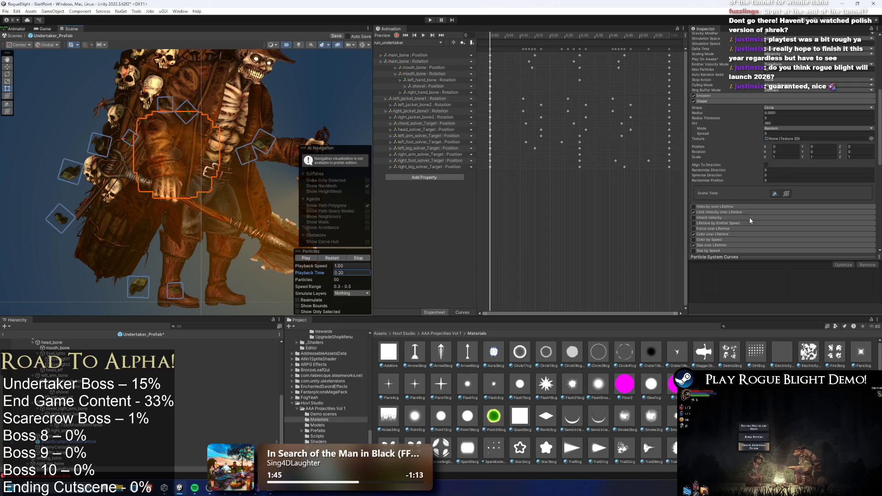
scroll(750, 216, down, 10)
click(808, 148)
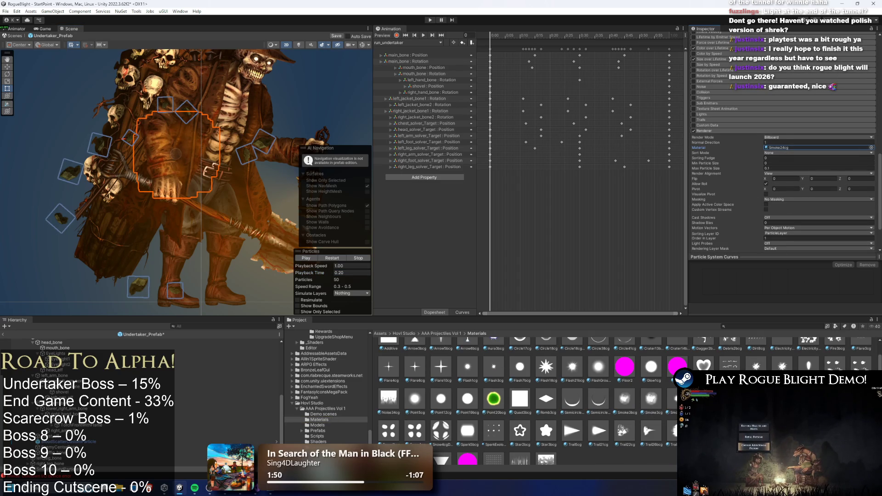
- Scrub particle playback to 0.24, select another particle system, and glance at the Photoshop normal-map document
click(324, 274)
drag(324, 274, 408, 284)
click(115, 200)
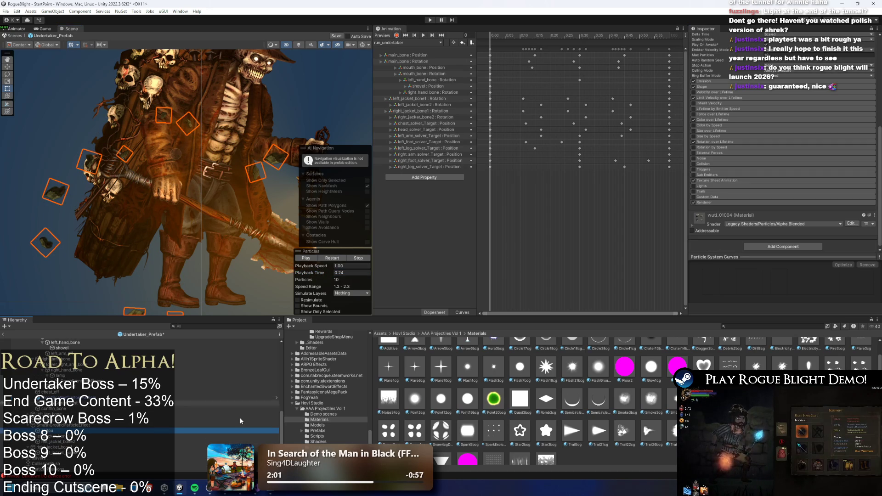
key(alt+Tab)
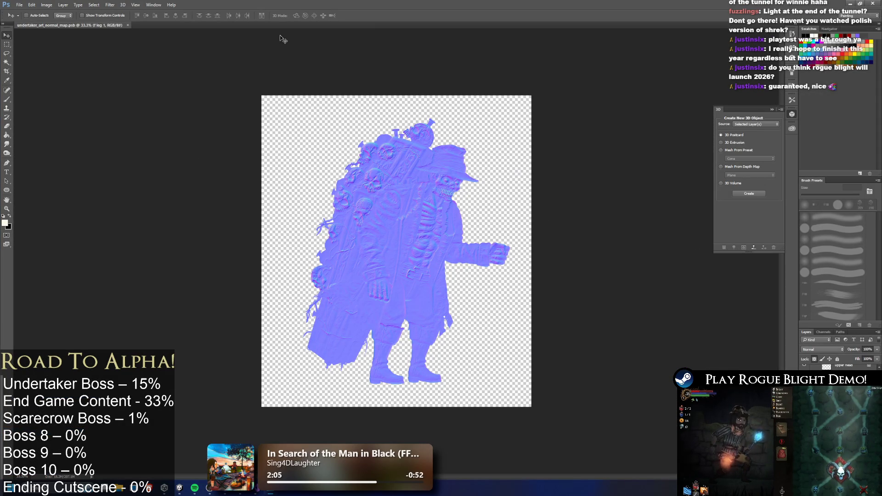
click(849, 3)
- Search the project for 'er art' and select the undertaker_art sprite file in its Undertaker folder
click(765, 327)
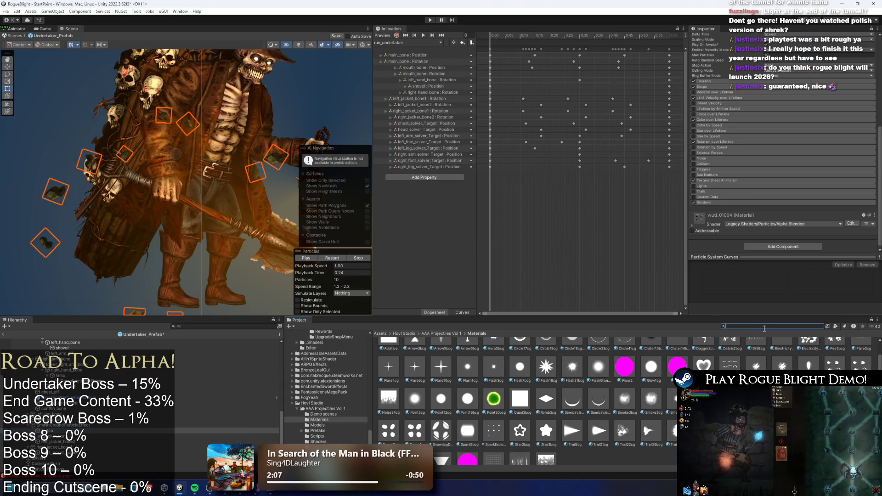
text(t:undertaker art)
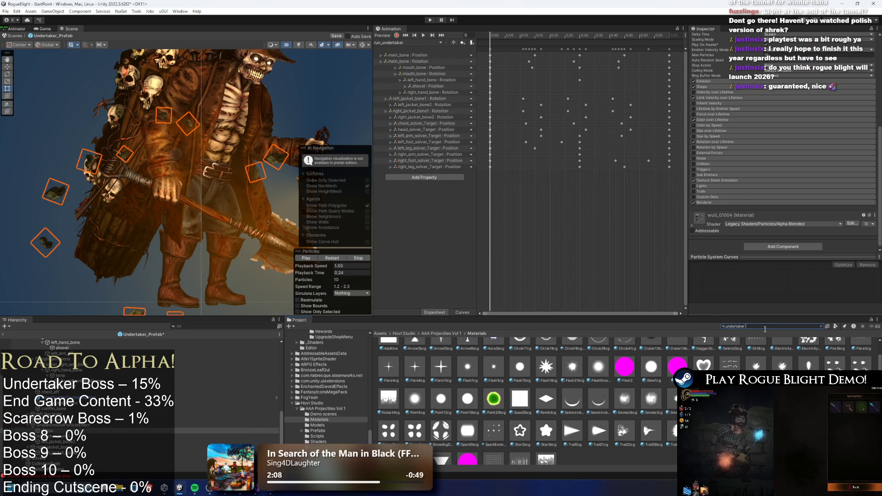
click(426, 354)
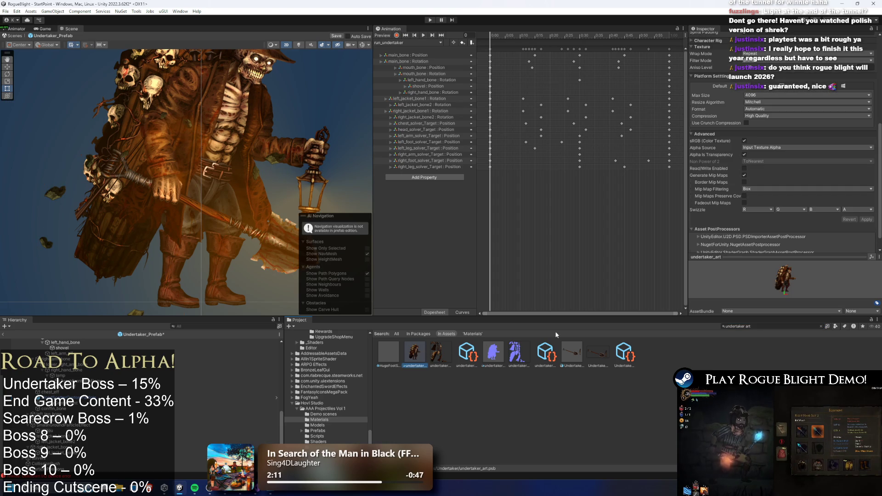
click(821, 327)
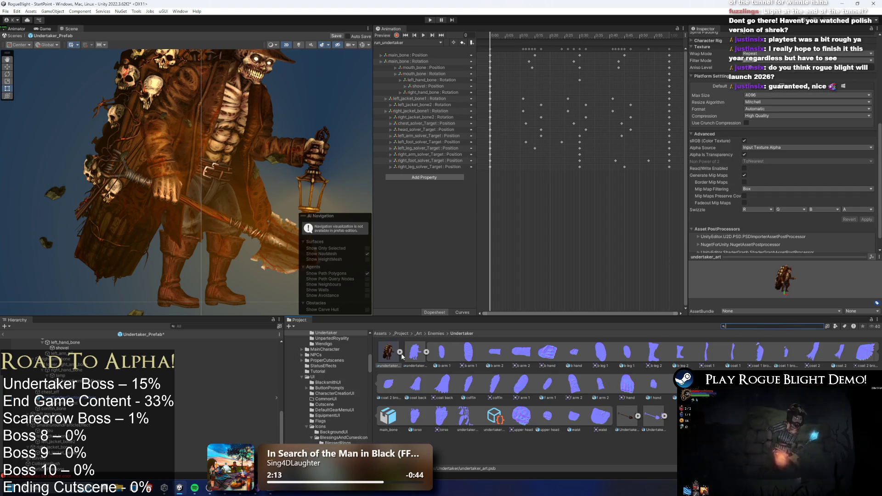
click(427, 353)
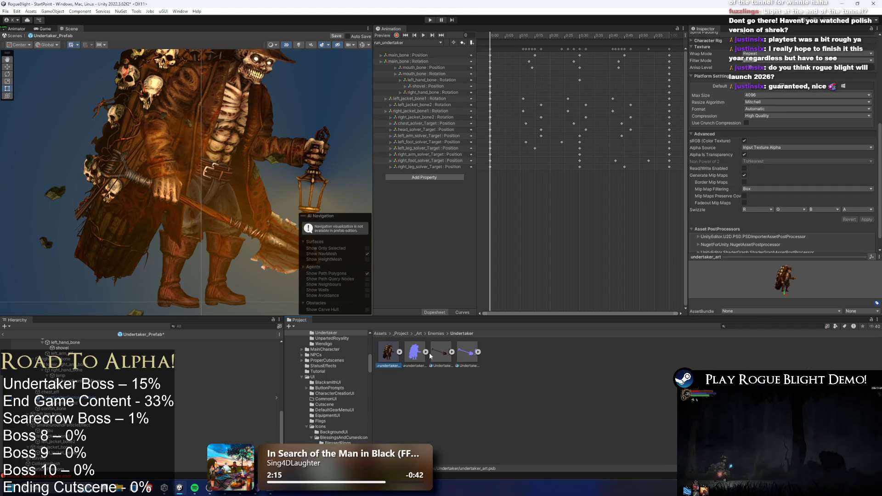
- Duplicate undertaker_art, rename the copy cloth_ripping_art, and open it in Photoshop
key(ctrl+d)
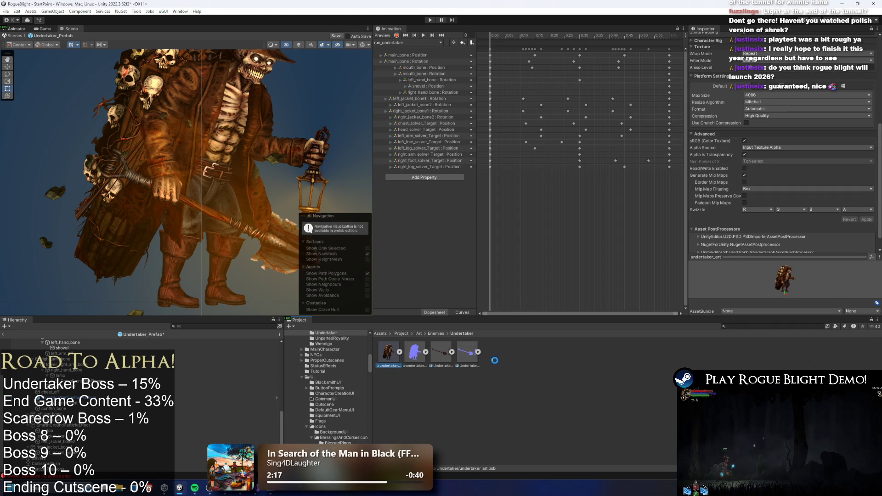
right_click(416, 353)
click(449, 160)
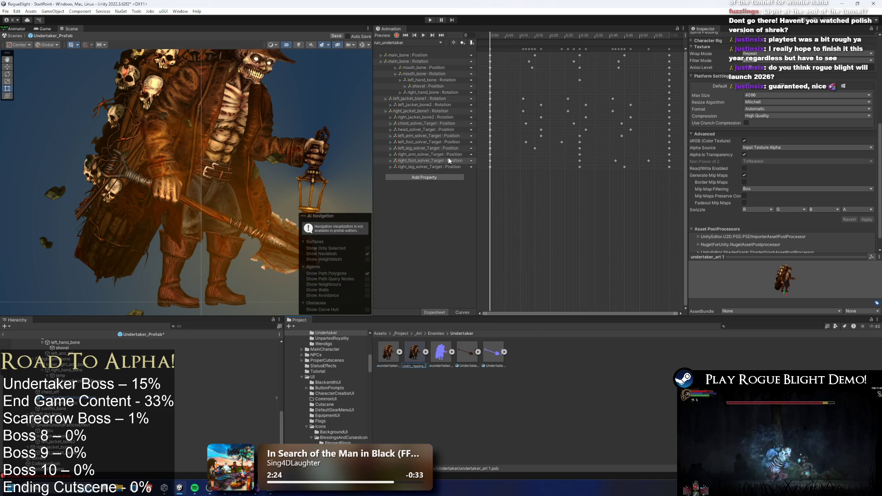
key(Return)
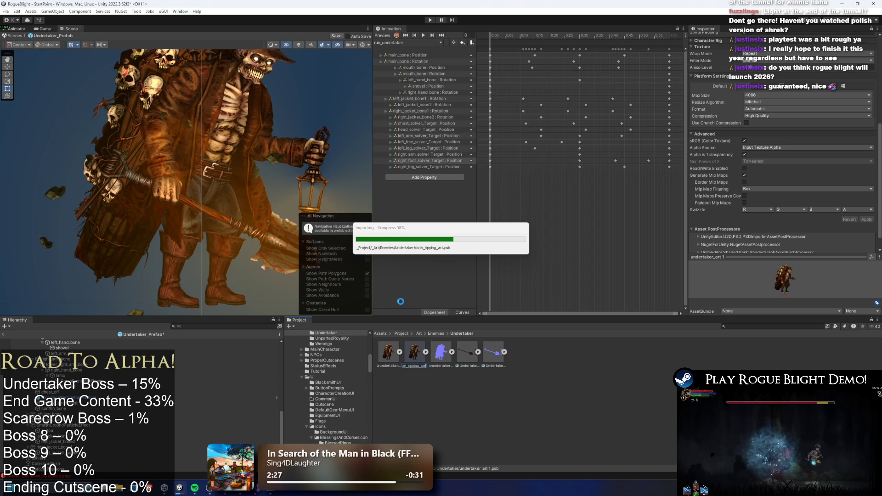
double_click(394, 355)
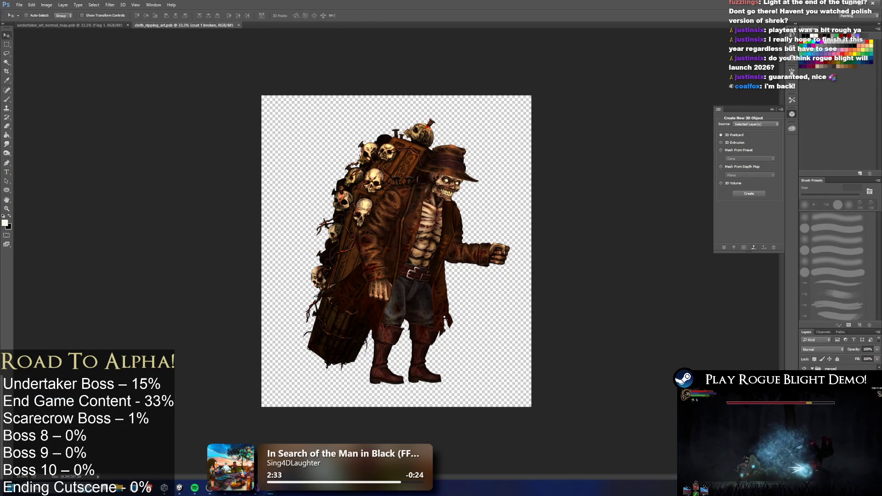
- Hide the hat, head, front leg and coat 1 layers
click(803, 368)
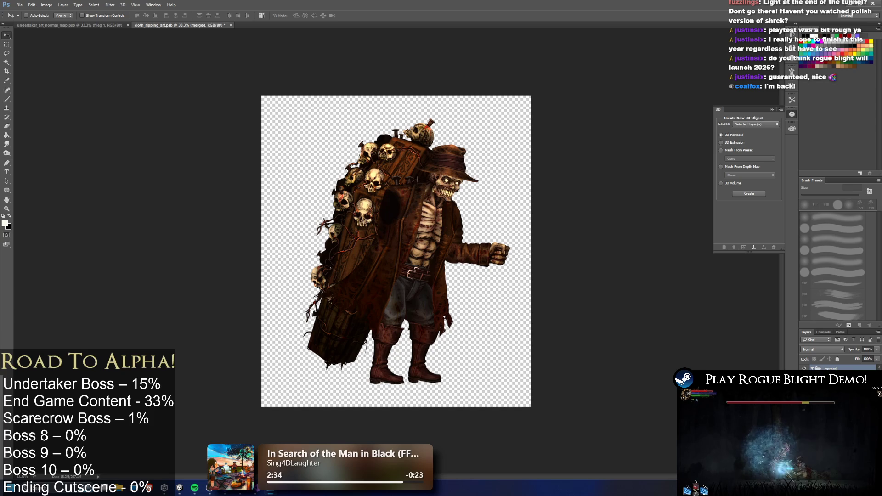
click(804, 368)
click(827, 381)
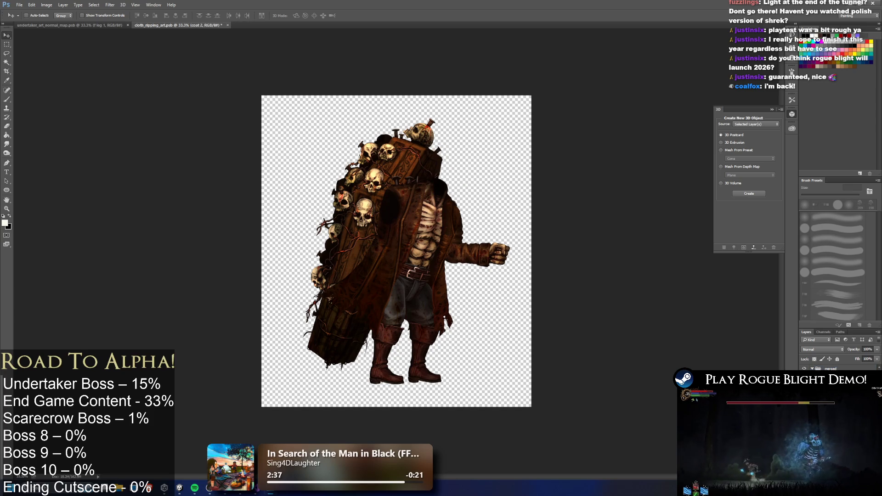
click(827, 381)
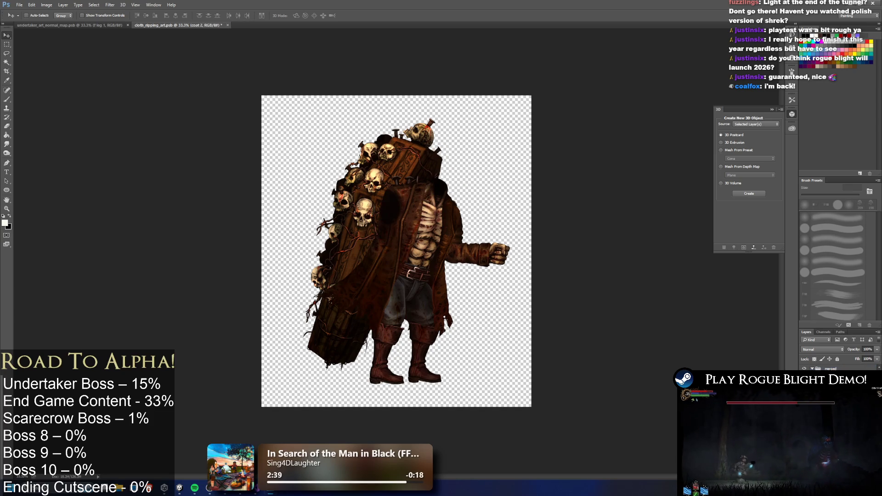
click(804, 381)
click(827, 390)
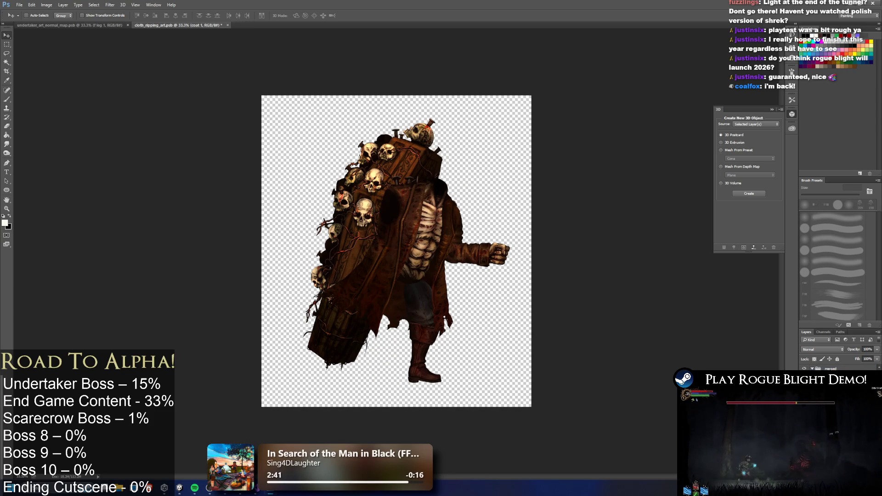
click(804, 381)
- Hide the back leg, back arm and coffin layers, leaving only coat 2 visible
click(827, 391)
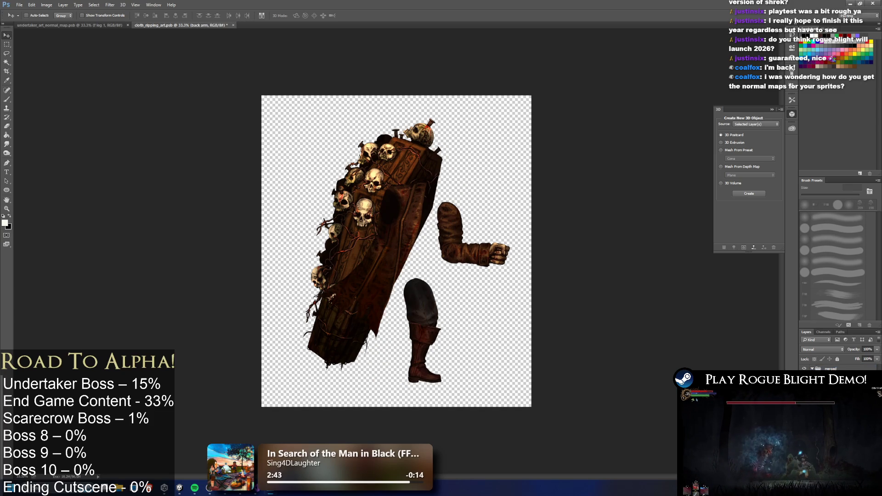
click(804, 391)
click(804, 381)
click(827, 391)
click(804, 381)
click(827, 390)
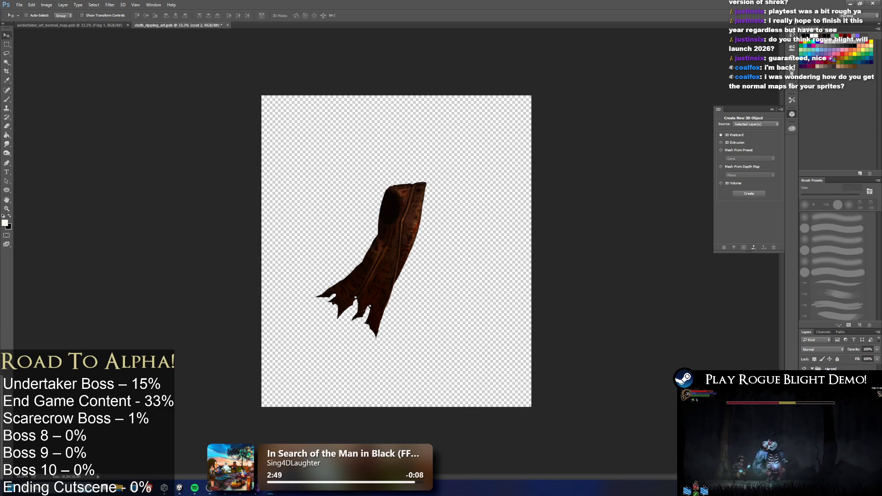
scroll(833, 368, down, 1)
scroll(834, 367, down, 1)
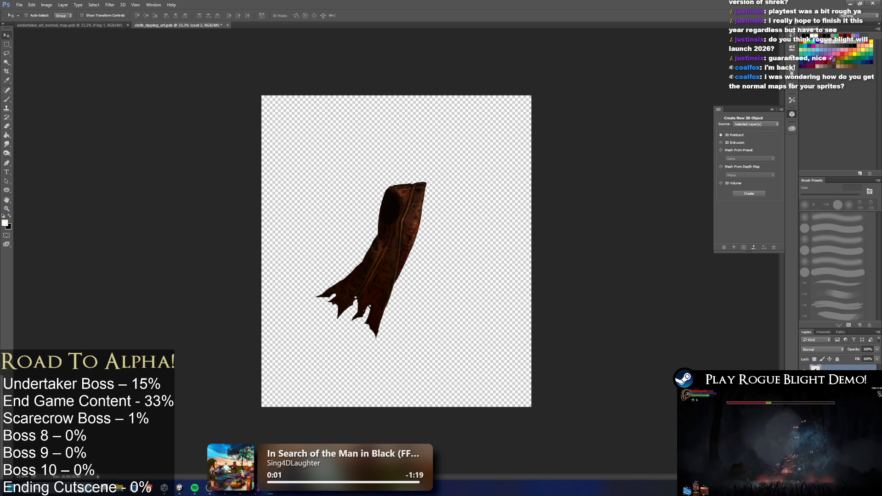
- Lasso a small torn-cloth scrap, copy it to a new layer and place it at the canvas top-left
key(l)
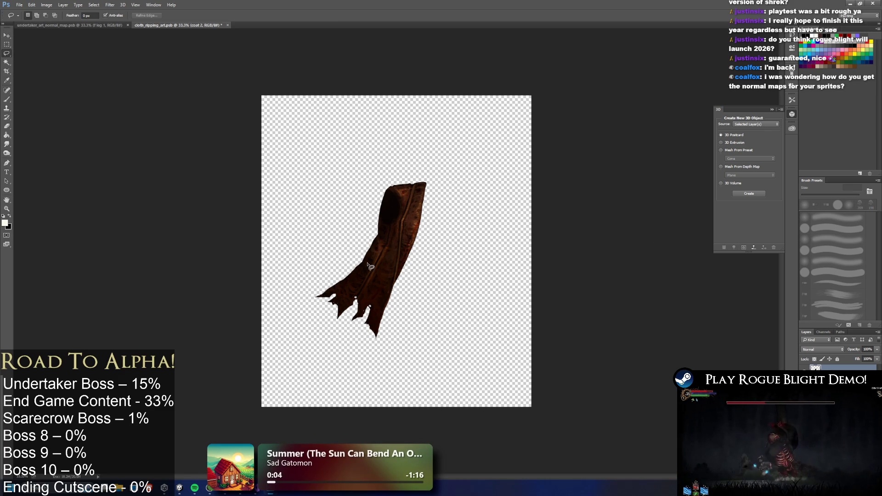
mouse_move(385, 256)
mouse_down()
mouse_move(382, 275)
mouse_move(394, 271)
mouse_move(388, 261)
mouse_up()
key(ctrl+j)
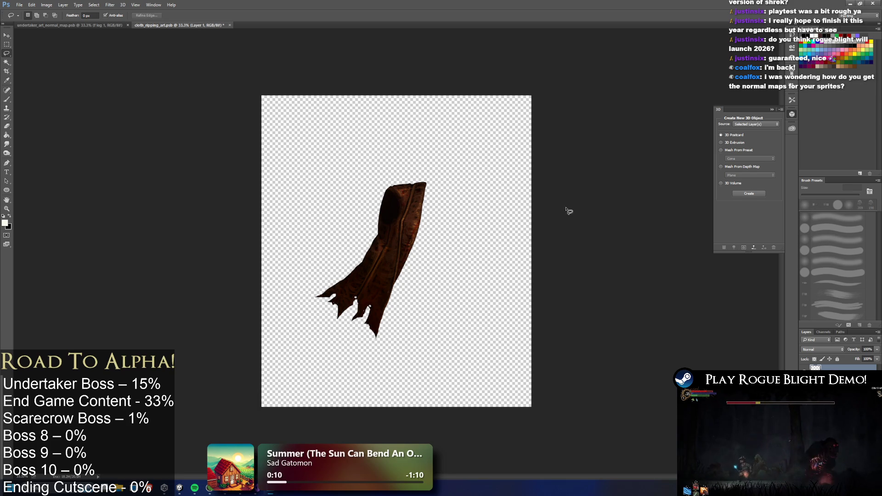
click(6, 36)
mouse_move(402, 231)
mouse_down()
mouse_move(291, 92)
mouse_move(292, 73)
mouse_up()
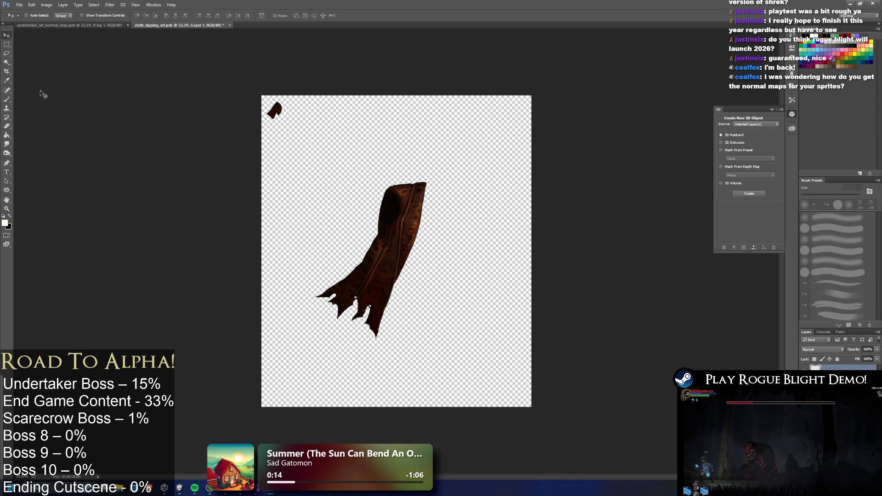
click(6, 53)
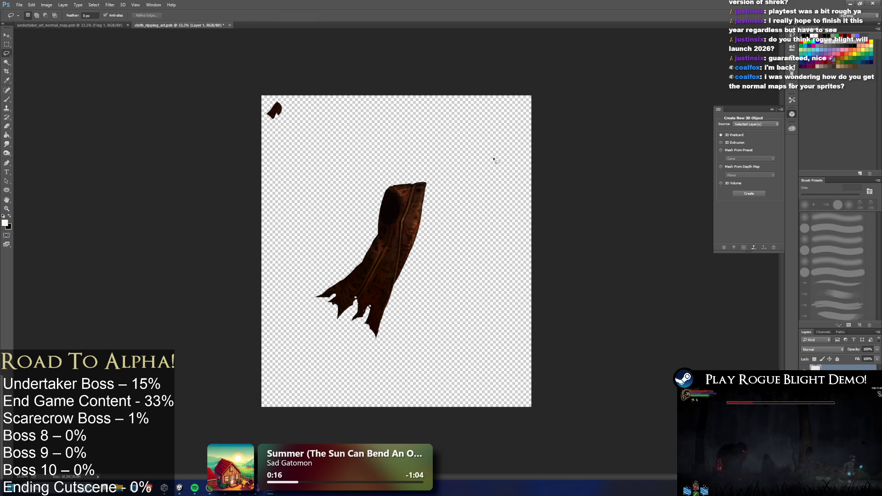
key(ctrl+e)
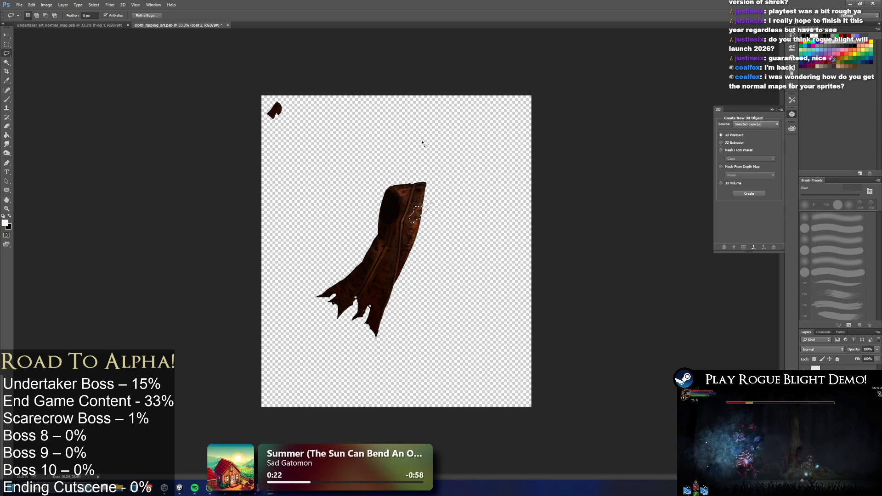
- Copy the next outlined scrap to a new layer and place it beside the first
key(ctrl+shift+alt+n)
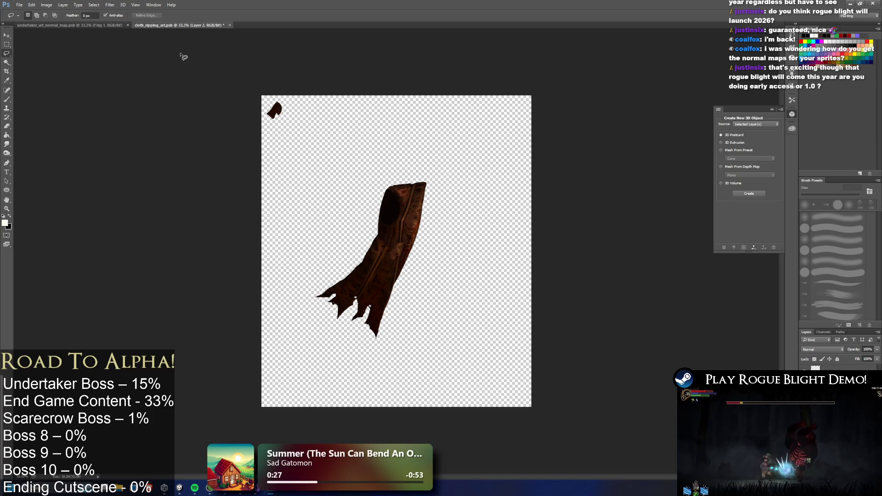
click(7, 34)
mouse_move(403, 236)
mouse_down()
mouse_move(321, 76)
mouse_move(309, 92)
mouse_up()
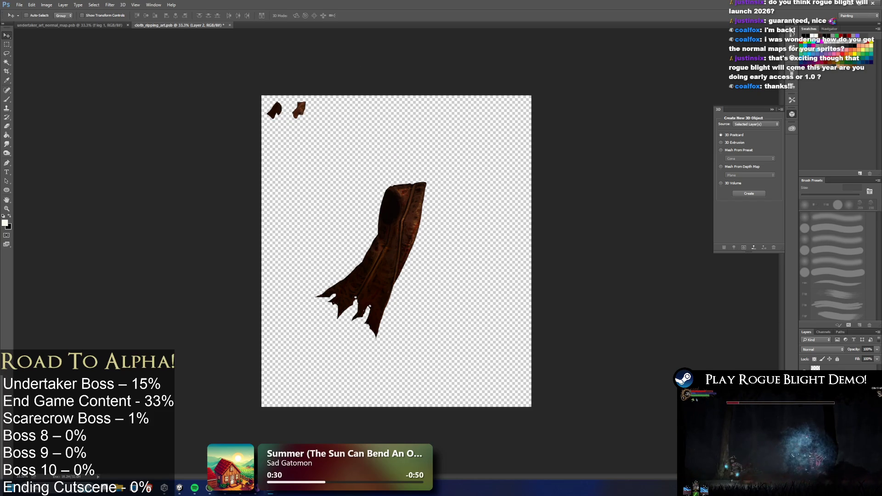
click(7, 54)
- Lasso a third scrap, copy it onto its own layer and move it into the top row
mouse_move(370, 265)
mouse_down()
mouse_move(367, 278)
mouse_move(385, 281)
mouse_move(388, 269)
mouse_move(372, 262)
mouse_up()
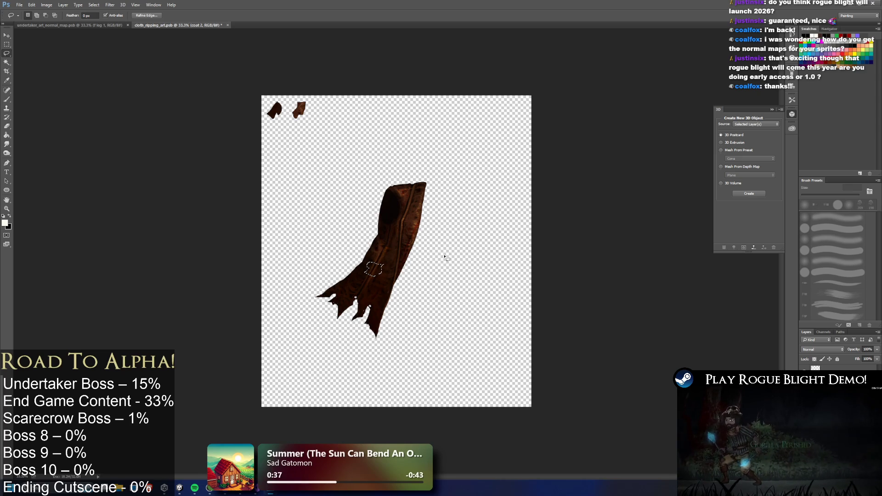
key(ctrl+j)
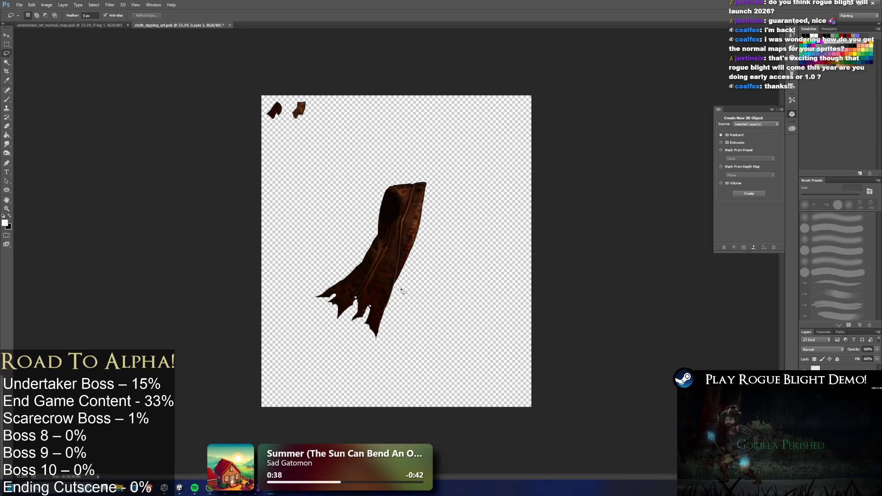
click(7, 36)
mouse_move(401, 236)
mouse_down()
mouse_move(408, 155)
mouse_move(366, 80)
mouse_move(359, 85)
mouse_up()
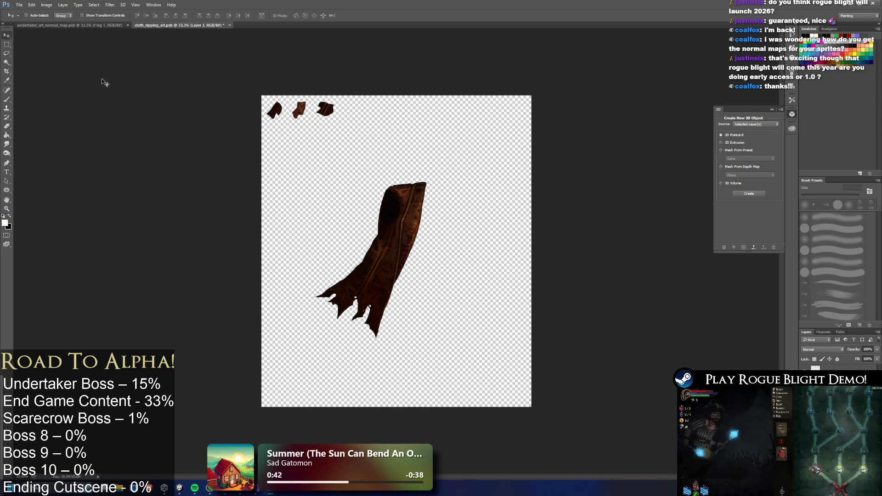
click(7, 53)
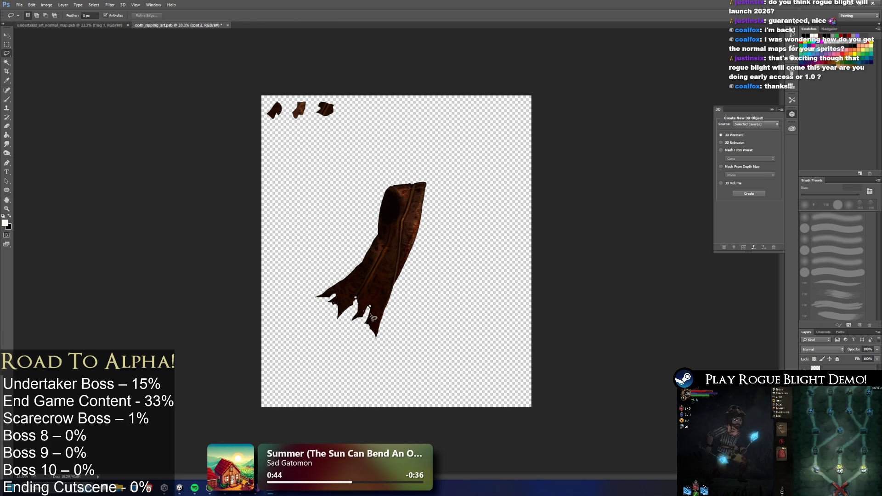
- Copy a scrap near the cloth tip onto a new layer and move it into the top row
mouse_move(372, 321)
mouse_down()
mouse_move(404, 358)
mouse_move(370, 322)
mouse_up()
key(ctrl+j)
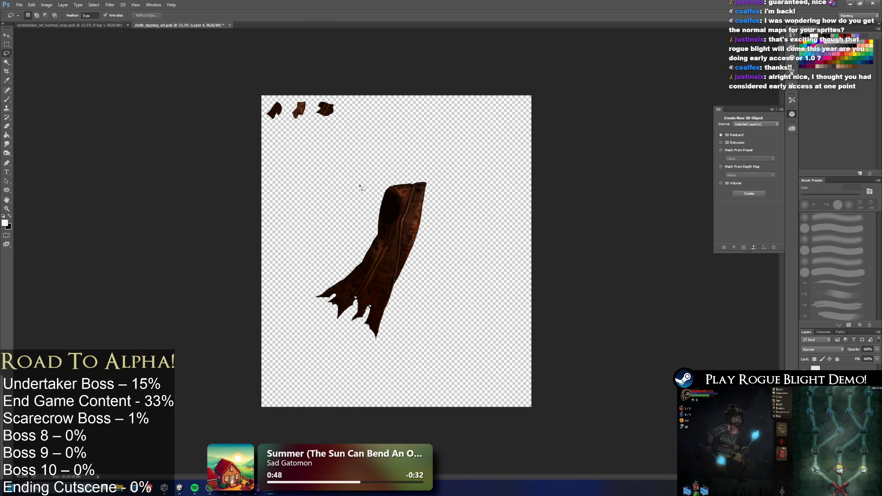
click(7, 35)
mouse_move(415, 301)
mouse_down()
mouse_move(401, 147)
mouse_move(378, 71)
mouse_up()
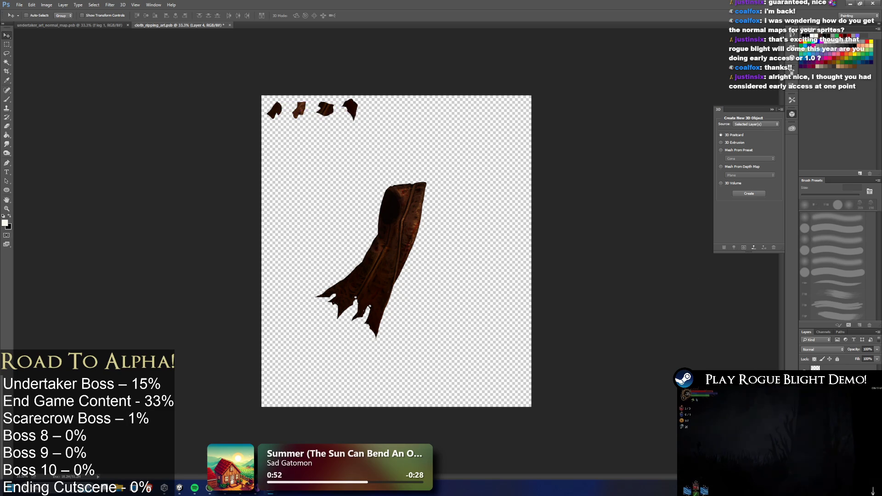
key(ctrl+e)
- Lasso another scrap, copy it to a new layer and place it fifth in the top row
key(l)
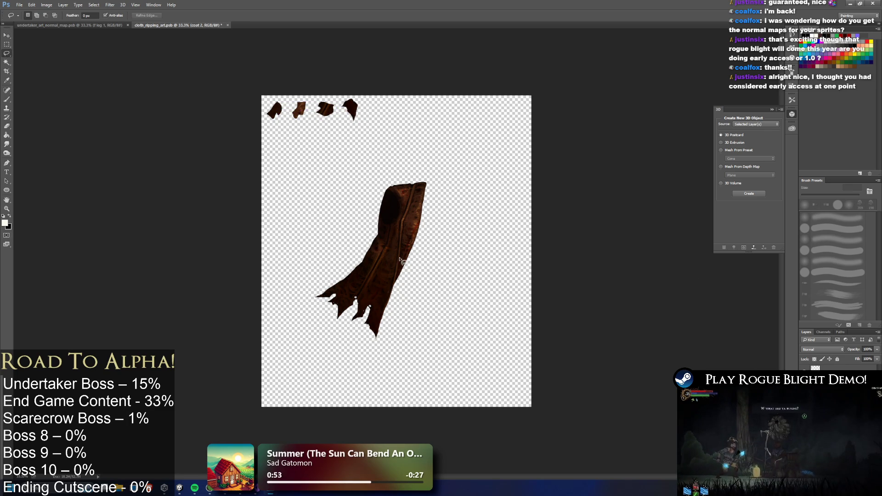
drag(327, 276, 342, 291)
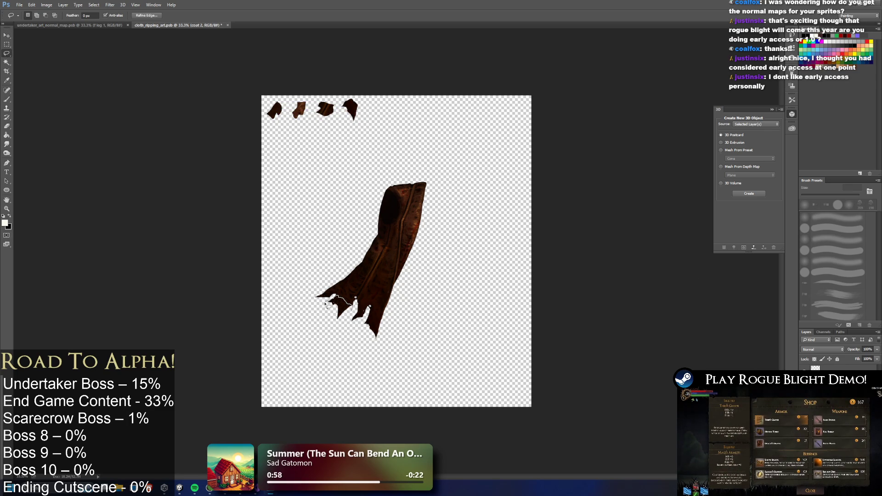
mouse_move(358, 340)
mouse_down()
mouse_move(366, 306)
mouse_move(353, 311)
mouse_move(347, 328)
mouse_move(376, 321)
mouse_up()
key(ctrl+d)
key(ctrl+j)
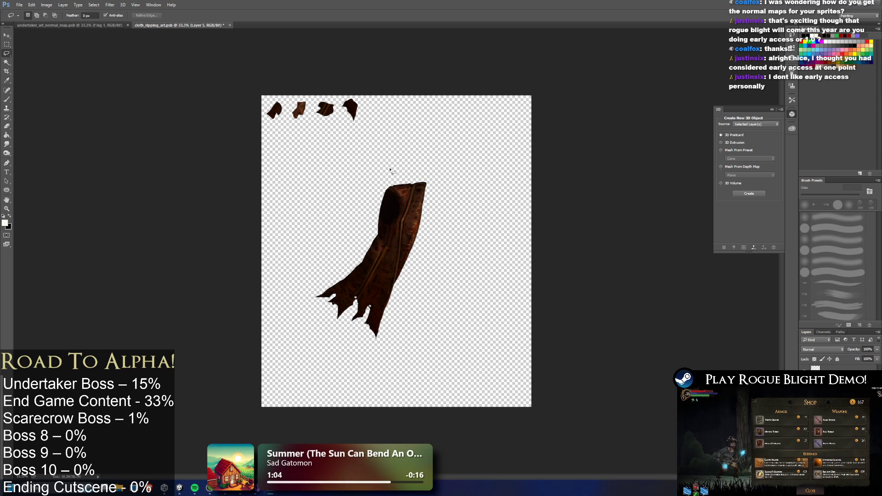
click(10, 37)
mouse_move(434, 291)
mouse_down()
mouse_move(462, 70)
mouse_move(452, 72)
mouse_move(444, 110)
mouse_up()
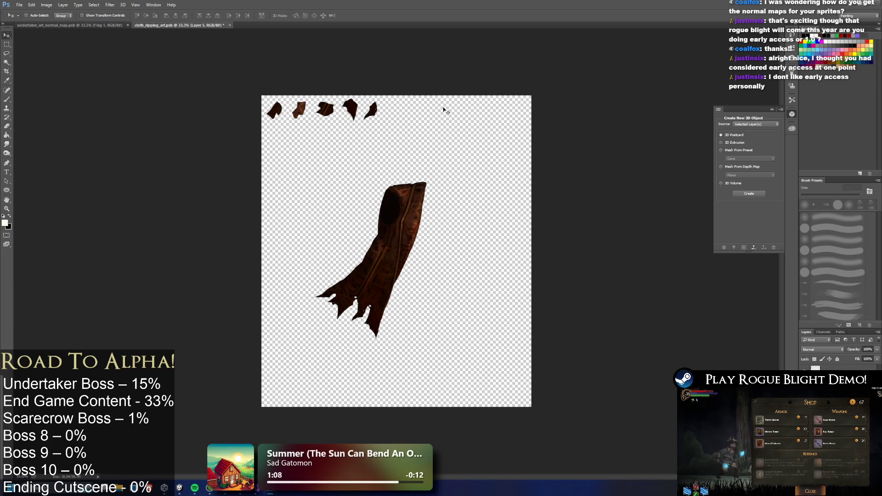
key(alt+bracketleft)
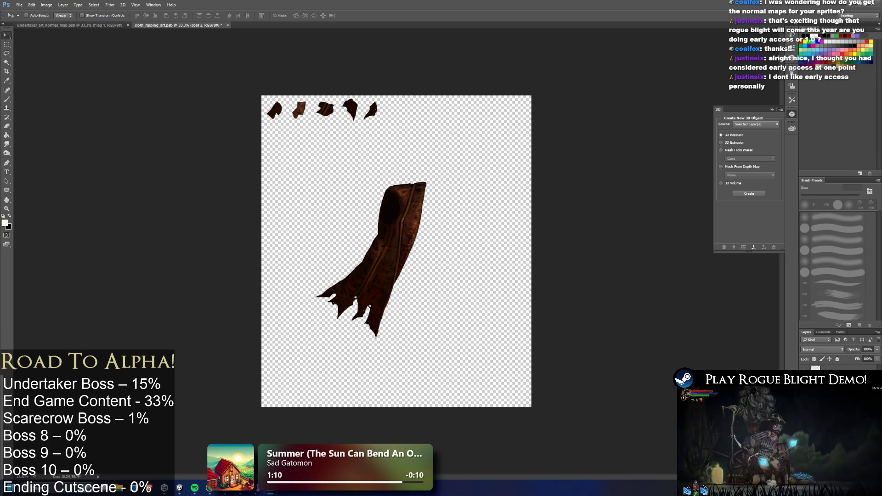
- Copy the torn lower-left tip of the cloth to a new layer and transform it into the top row
key(l)
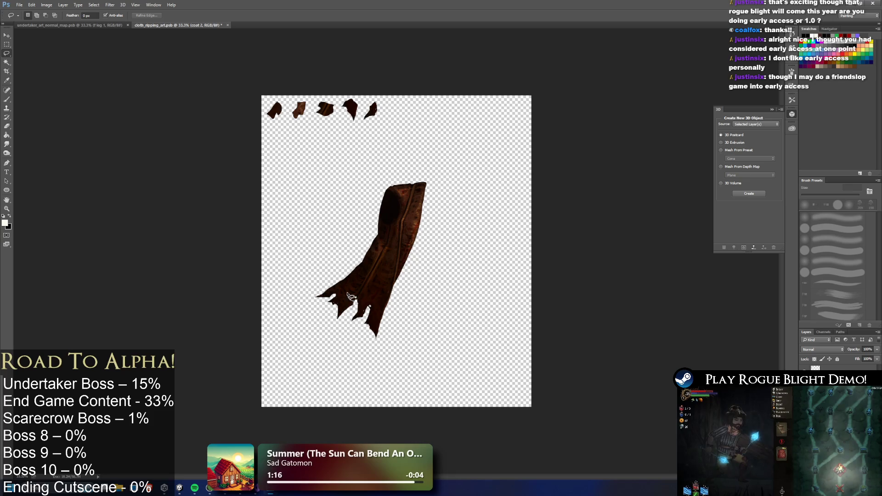
mouse_move(346, 294)
mouse_down()
mouse_move(317, 312)
mouse_move(376, 343)
mouse_up()
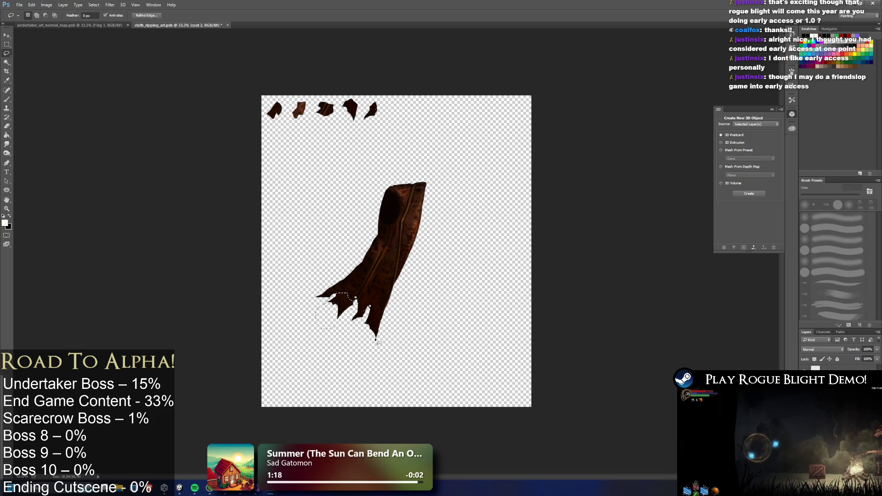
key(ctrl+j)
key(ctrl+t)
drag(360, 282, 396, 112)
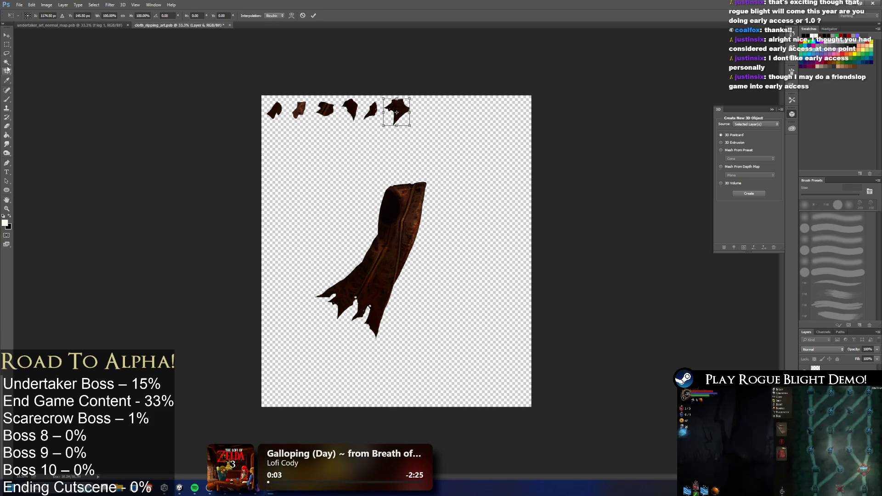
key(l)
click(407, 178)
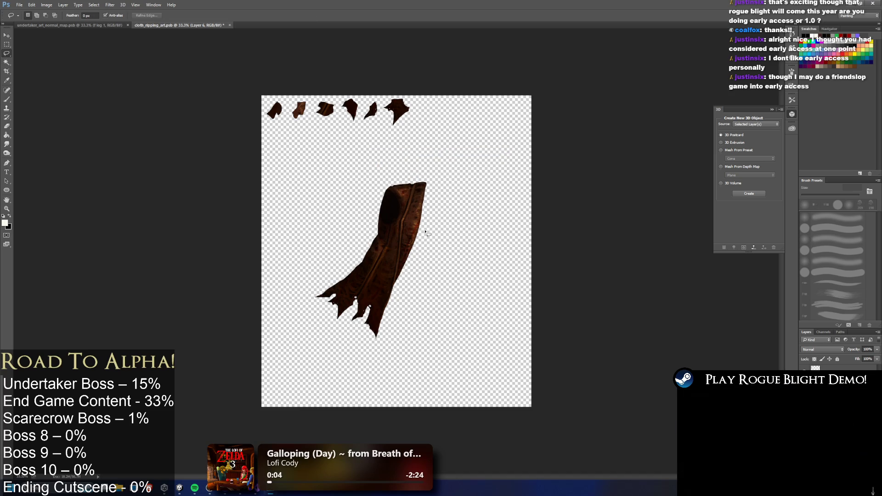
- Outline one more scrap, copy it to a new layer and move it to the end of the top row
mouse_move(376, 249)
mouse_down()
mouse_move(369, 271)
mouse_move(370, 242)
mouse_move(377, 255)
mouse_move(378, 266)
mouse_move(365, 248)
mouse_up()
mouse_move(370, 240)
mouse_down()
mouse_move(373, 267)
mouse_move(362, 249)
mouse_move(369, 241)
mouse_up()
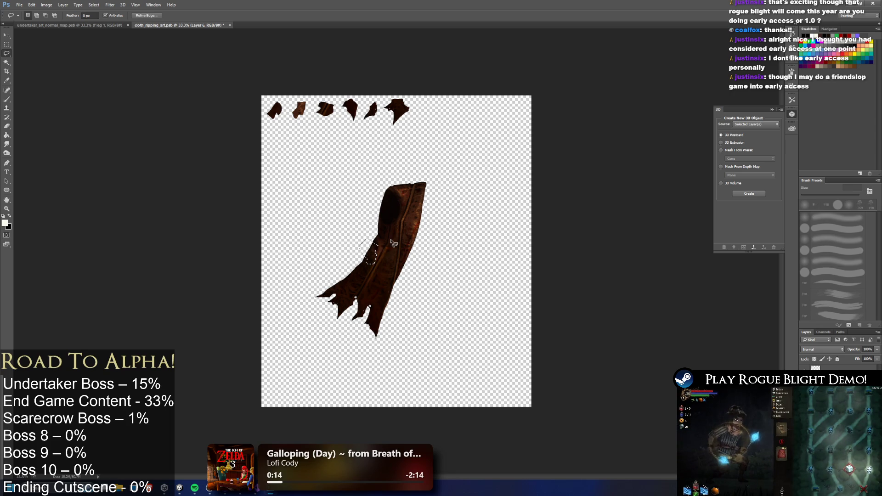
key(ctrl+c)
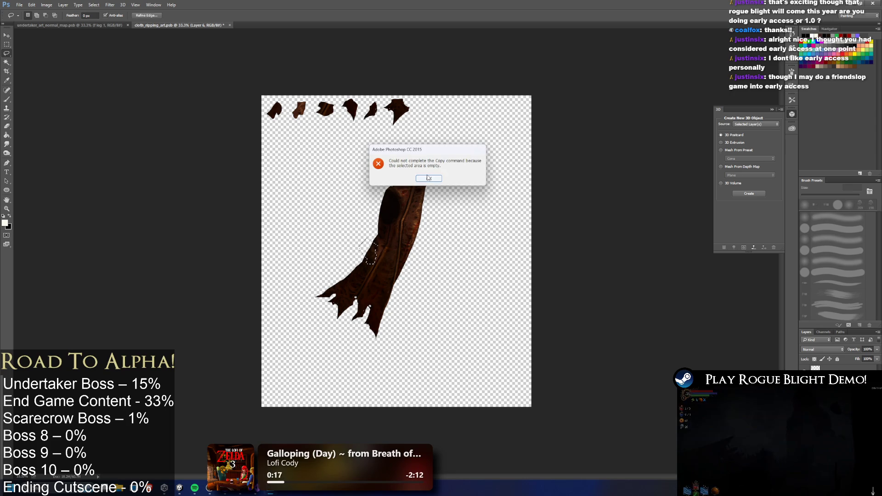
click(428, 179)
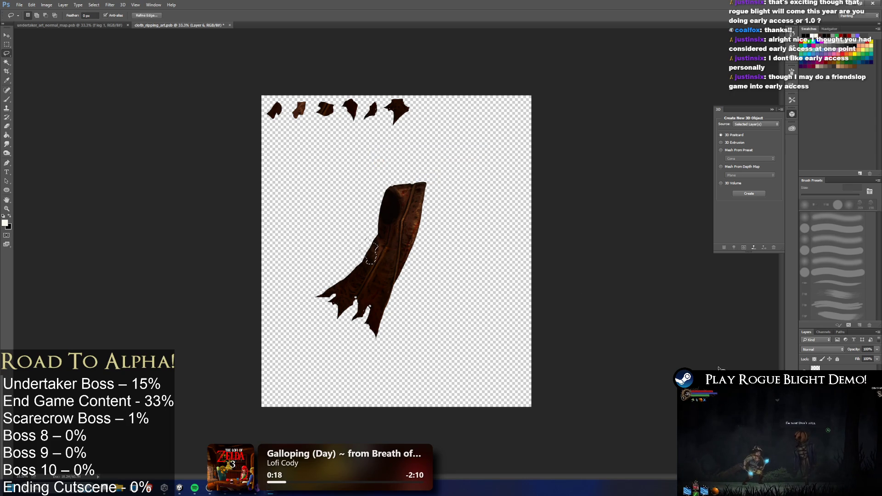
key(ctrl+j)
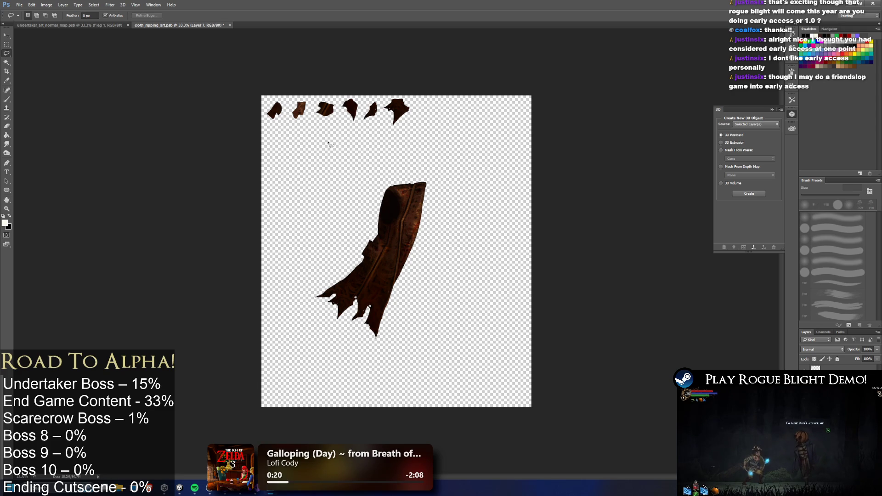
key(v)
mouse_move(354, 216)
mouse_down()
mouse_move(400, 79)
mouse_move(411, 77)
mouse_up()
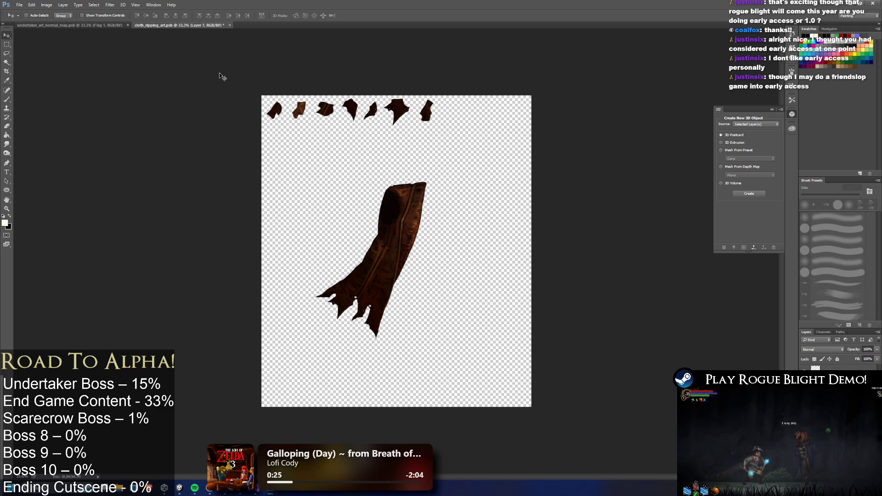
click(7, 44)
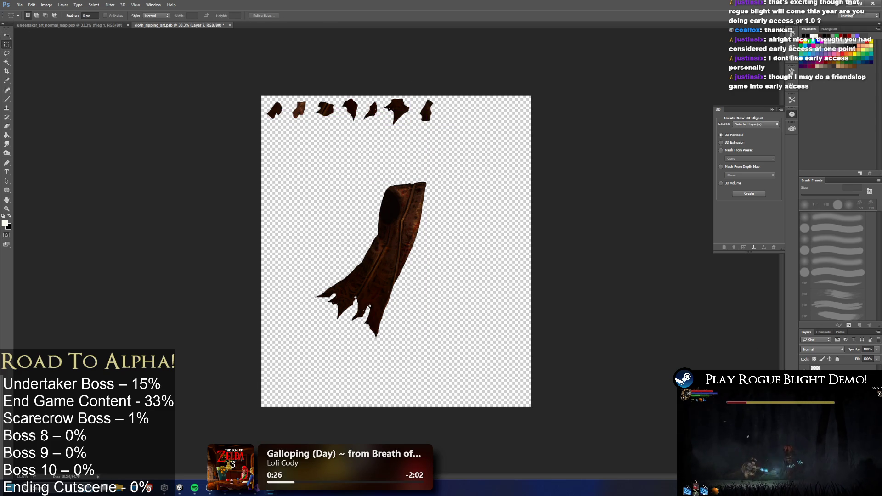
- Hide the large coat cloth, marquee-select the top strip of scraps, and crop the canvas to it
key(Delete)
mouse_move(261, 96)
mouse_down()
mouse_move(425, 143)
mouse_move(442, 129)
mouse_up()
click(63, 5)
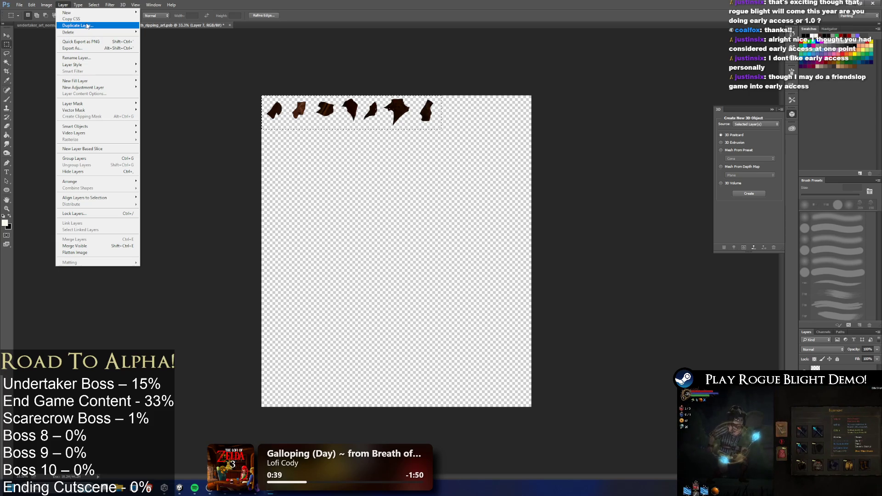
mouse_move(93, 5)
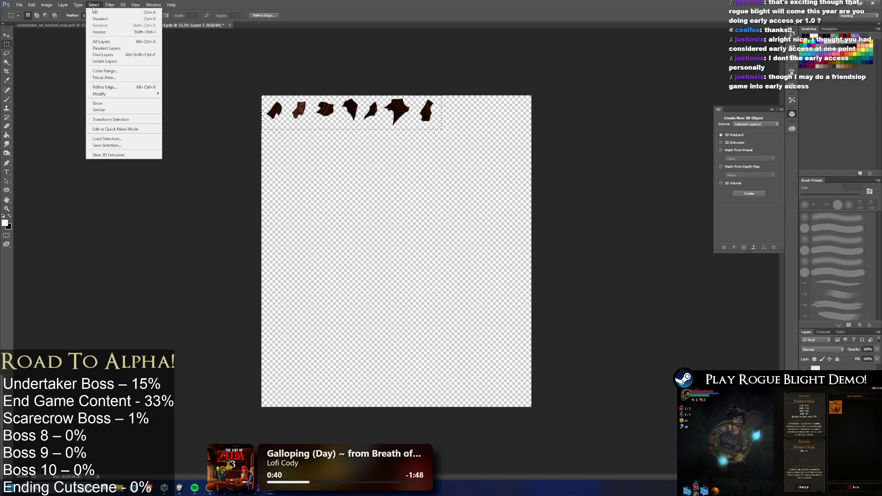
mouse_move(49, 5)
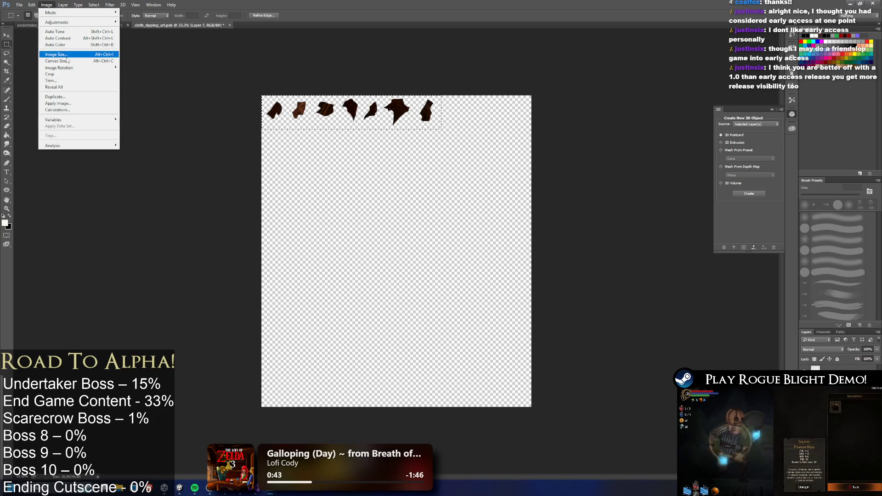
click(53, 74)
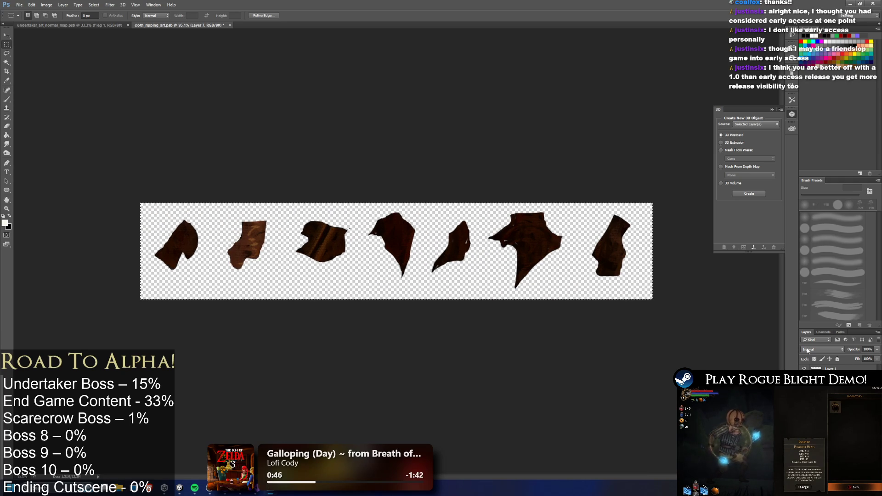
- Merge the scrap layers into one and crop the canvas tightly around the strip of scraps
shift+click(827, 369)
right_click(827, 369)
click(816, 269)
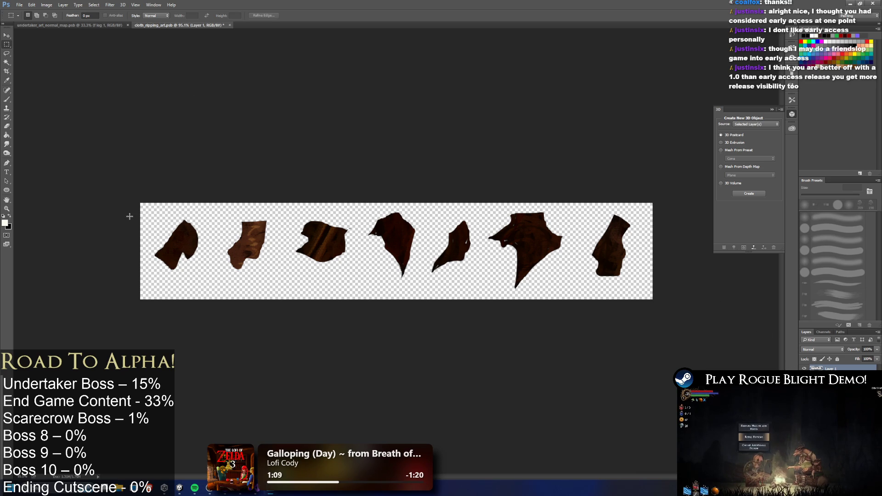
mouse_move(648, 208)
mouse_down()
mouse_move(216, 307)
mouse_move(129, 289)
mouse_up()
click(46, 4)
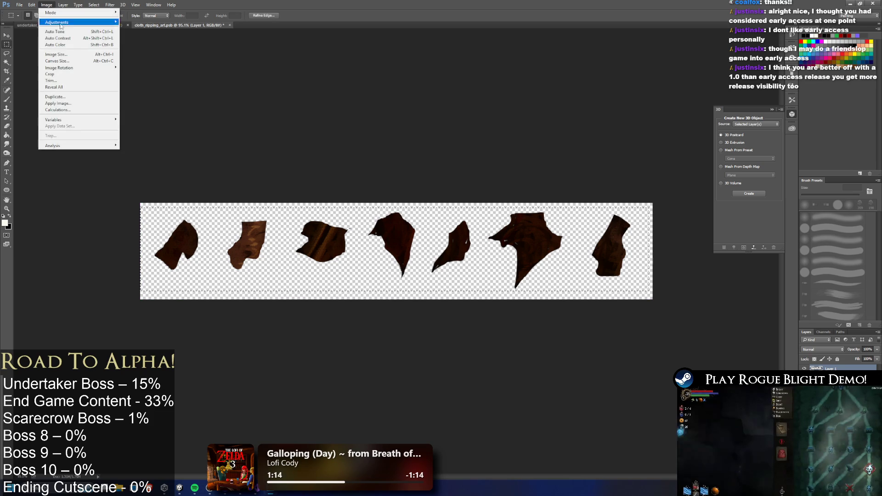
click(55, 74)
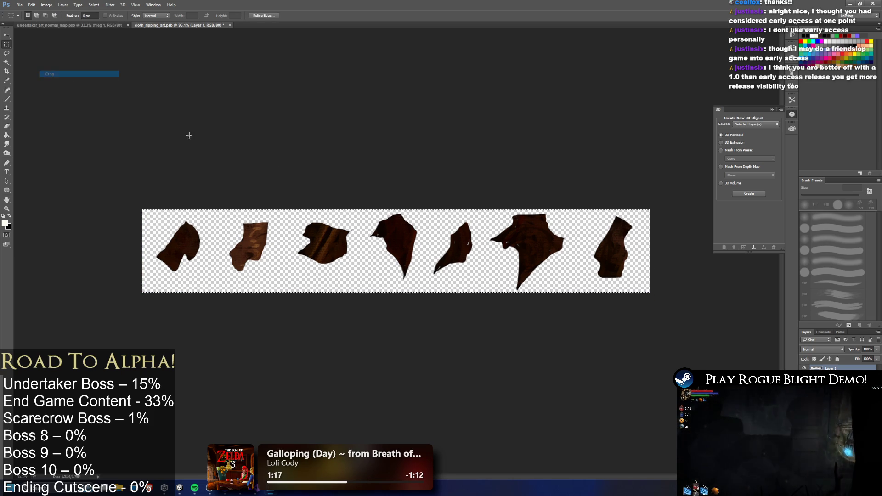
mouse_move(155, 210)
mouse_down()
mouse_move(692, 312)
mouse_move(639, 312)
mouse_up()
click(47, 5)
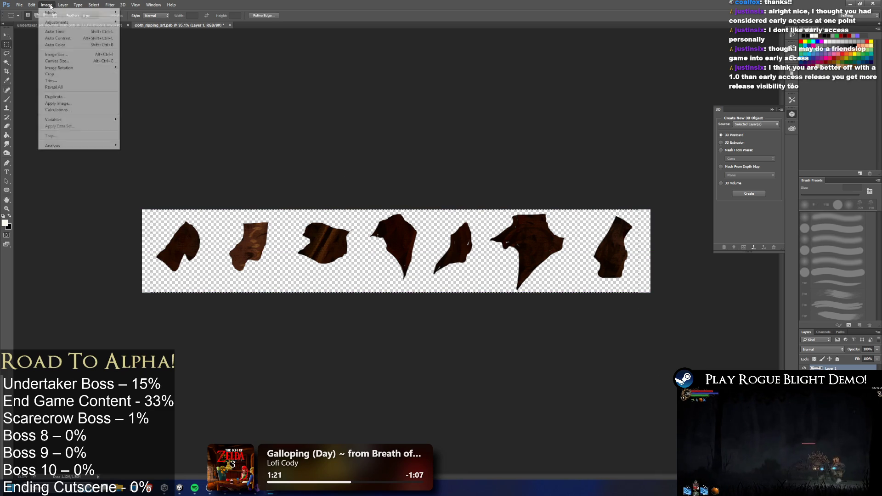
click(55, 76)
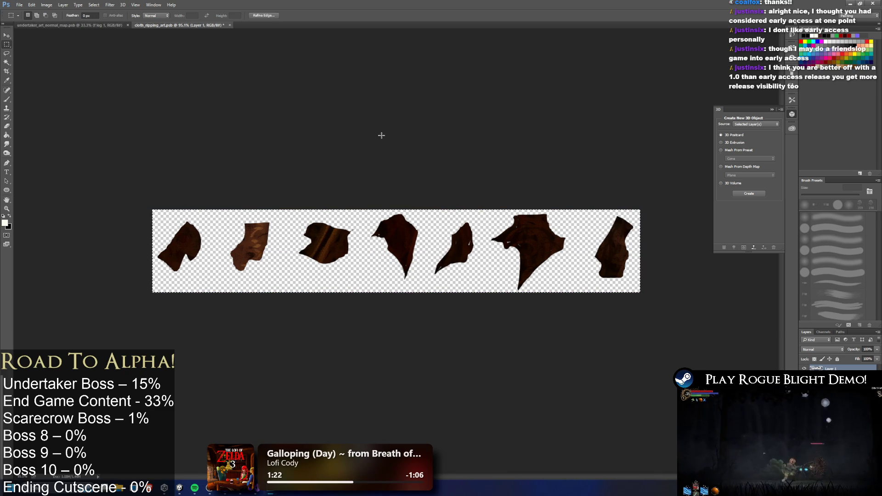
- Rename the merged layer to 'cloth_rippid'
double_click(832, 369)
text(cloth)
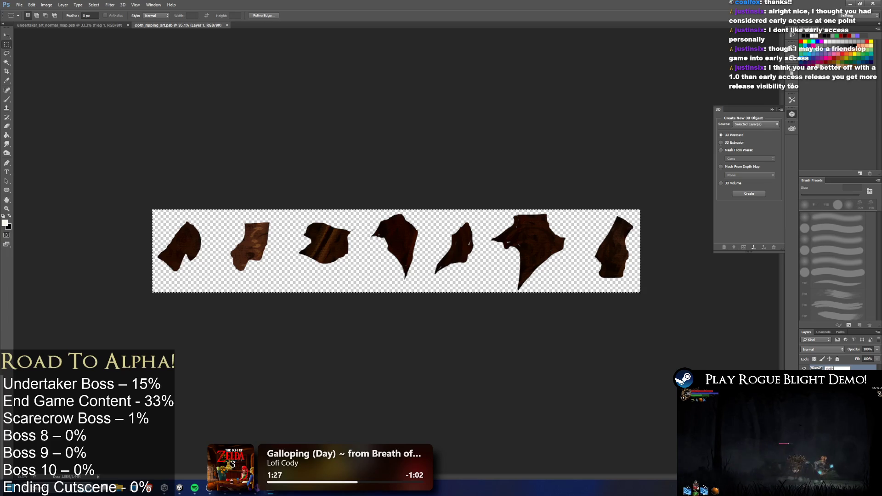
text(_rippid)
key(Return)
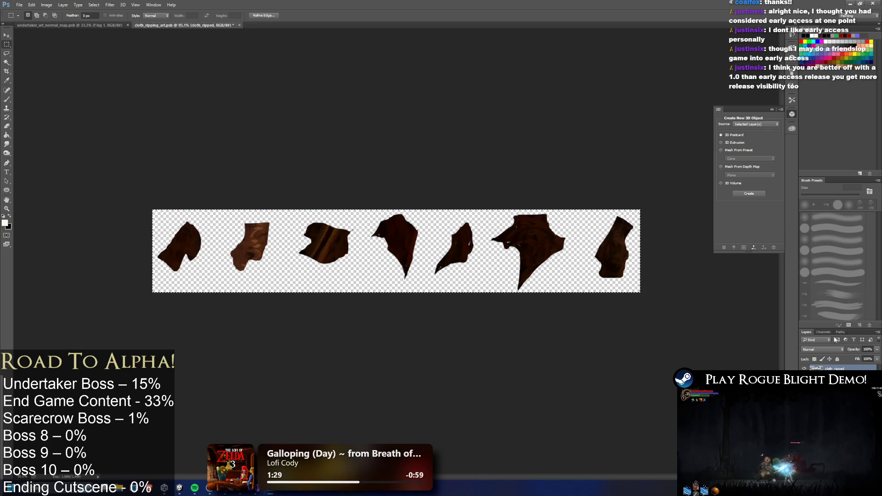
- Open the Sprite Editor for the cloth image and draw a sprite rect around each of the seven pieces
click(851, 3)
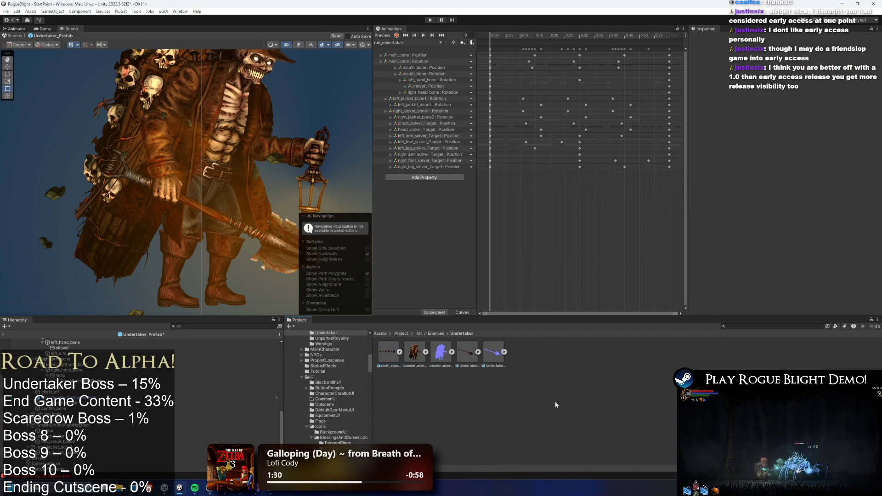
click(864, 136)
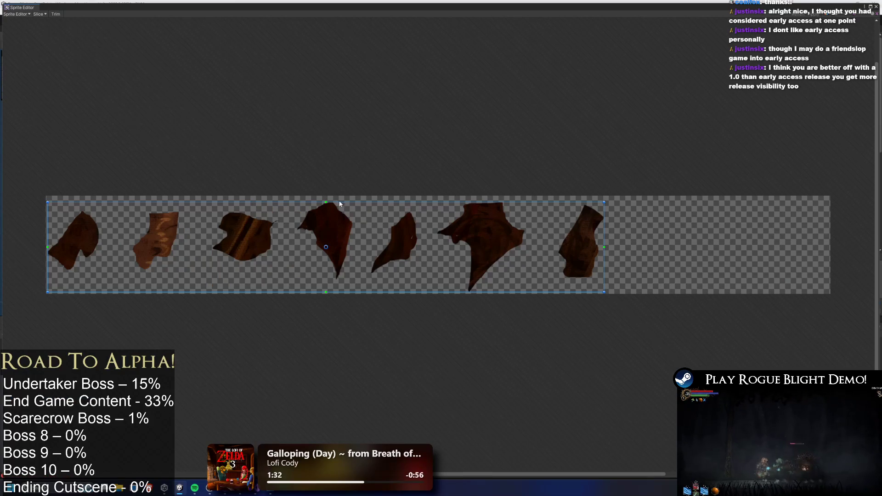
drag(604, 237, 600, 237)
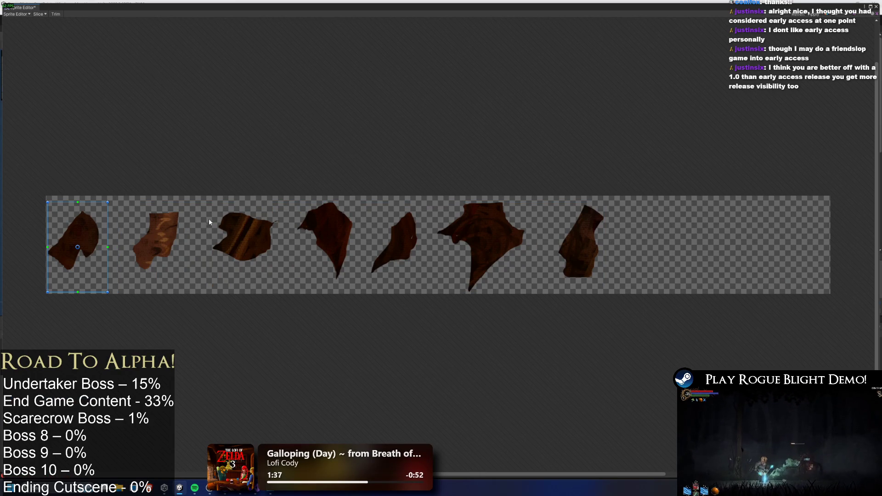
drag(120, 201, 191, 289)
drag(205, 198, 285, 273)
drag(297, 196, 356, 294)
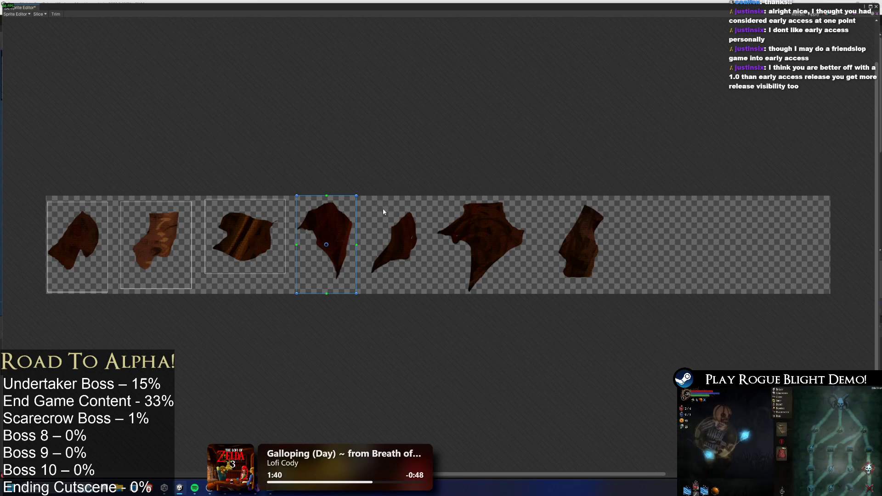
mouse_move(432, 200)
mouse_down()
mouse_move(368, 223)
mouse_move(365, 283)
mouse_up()
drag(434, 195, 528, 294)
drag(623, 197, 548, 289)
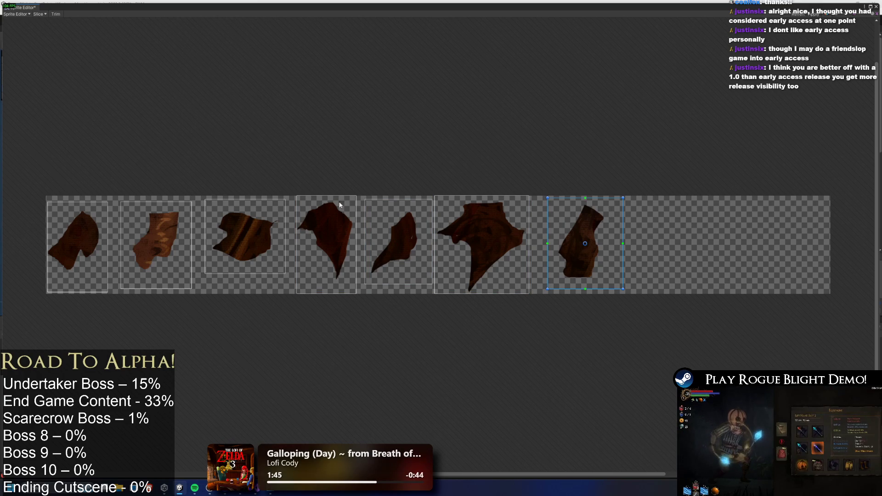
- Trim the second, third and fourth cloth sprites tightly to their pieces
click(77, 243)
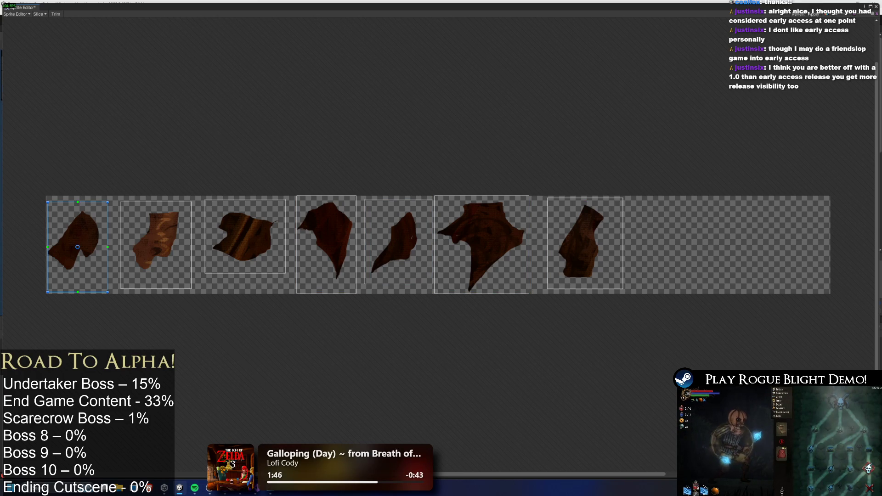
click(37, 14)
click(193, 27)
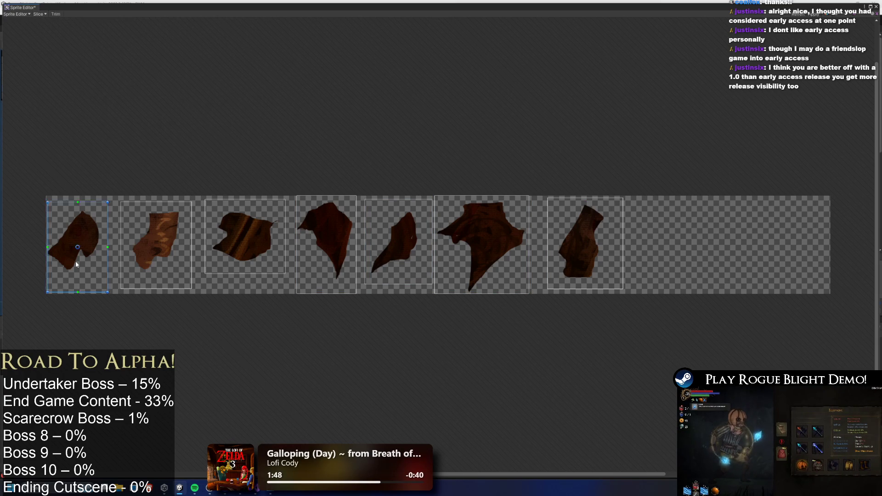
click(161, 233)
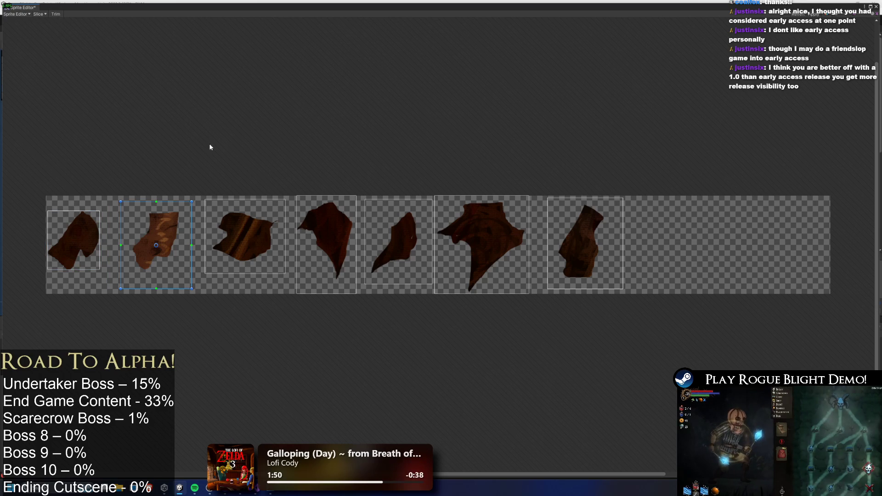
click(56, 15)
click(249, 231)
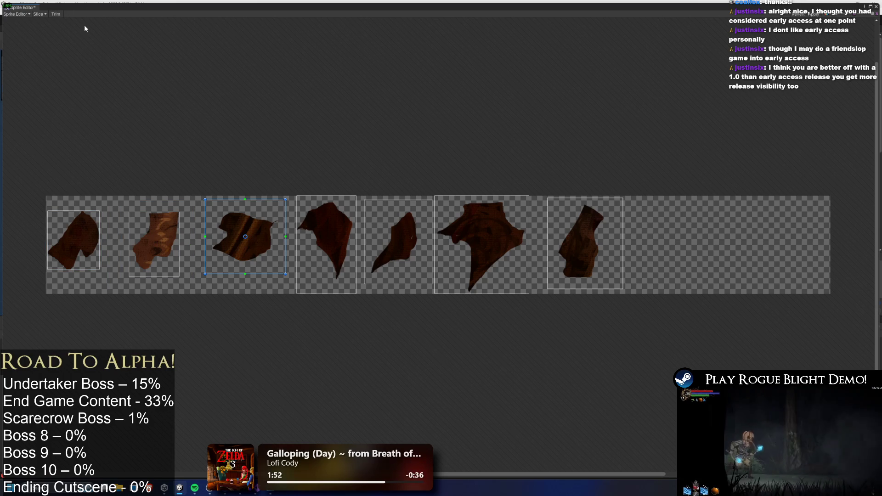
click(56, 14)
click(323, 212)
click(60, 14)
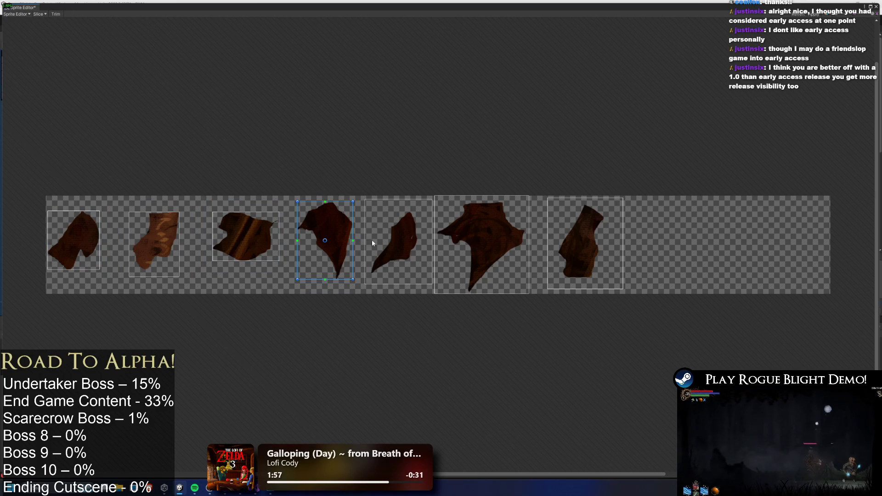
- Trim the fifth, sixth and seventh cloth sprites tightly to their pieces
click(392, 249)
click(56, 14)
click(450, 198)
click(58, 15)
click(562, 215)
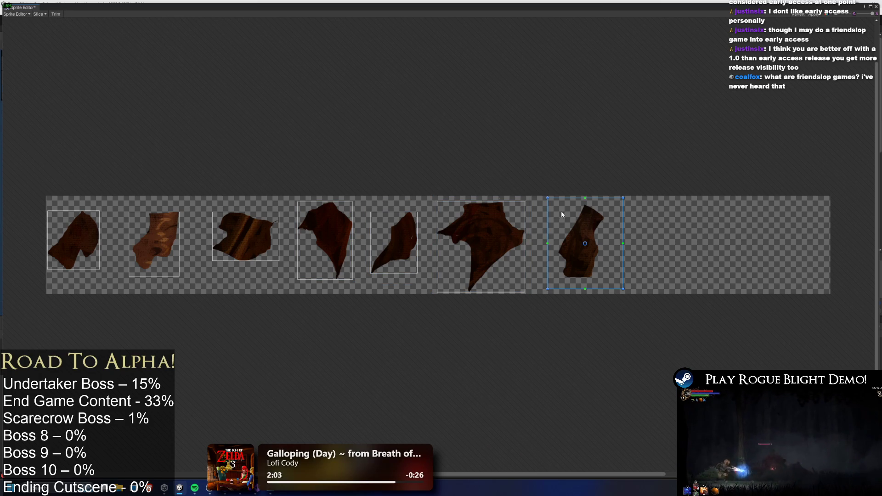
click(56, 14)
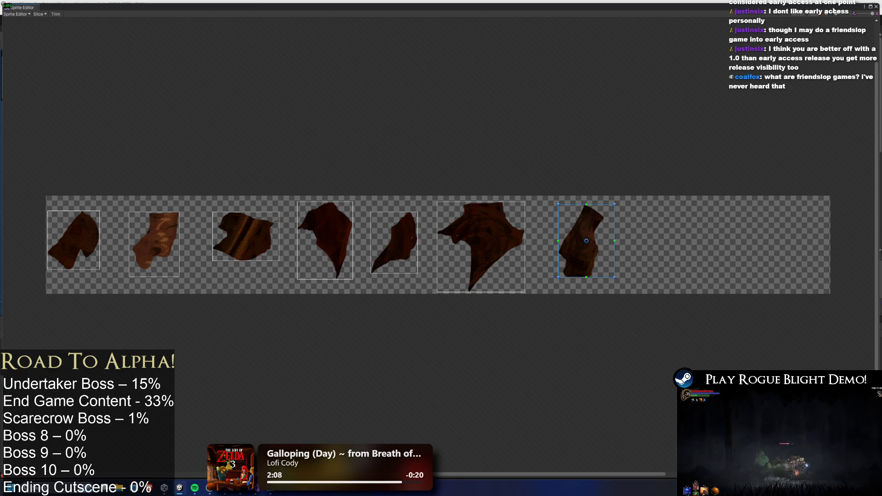
click(16, 14)
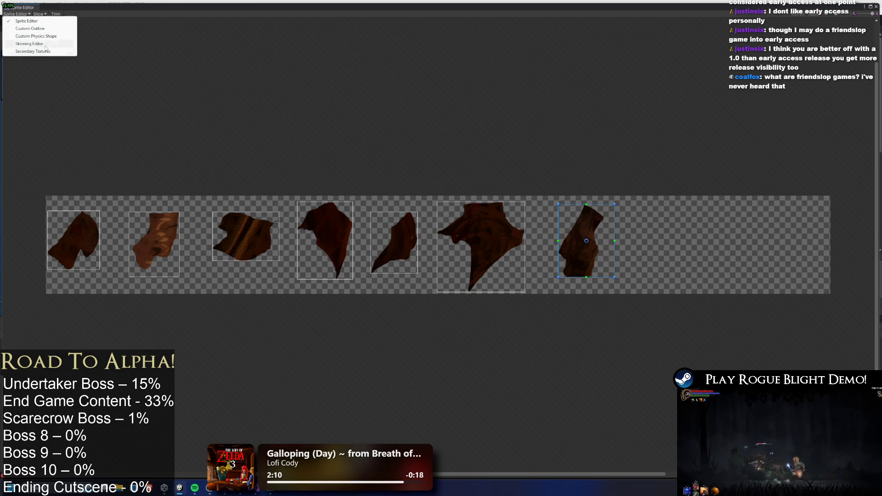
- Reopen the cloth sheet in the Skinning Editor and select both leftover bone chains above it
click(29, 43)
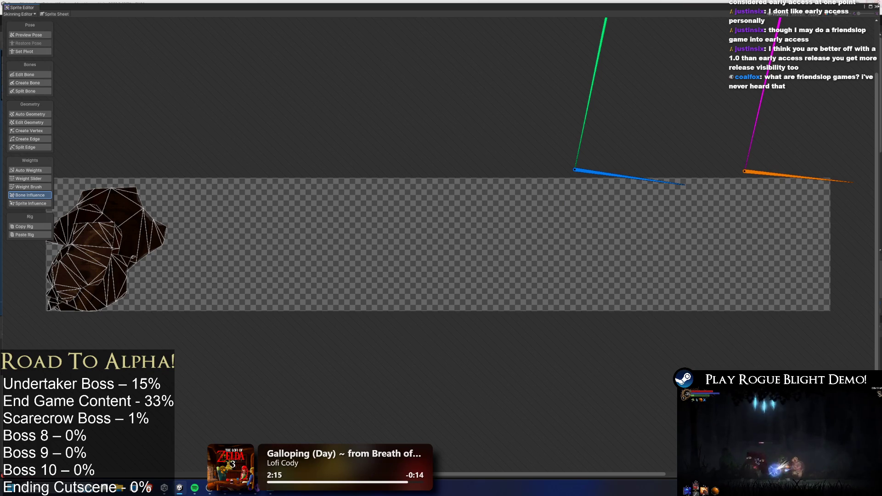
click(876, 8)
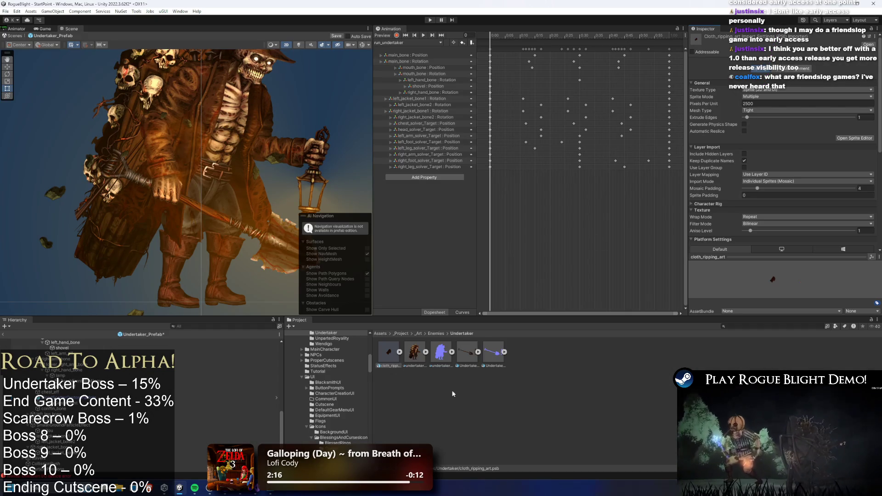
click(855, 138)
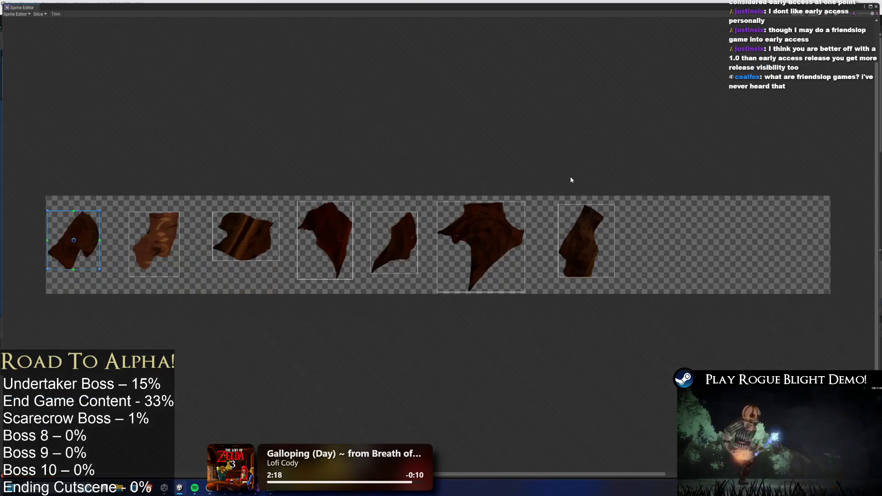
click(16, 14)
click(29, 44)
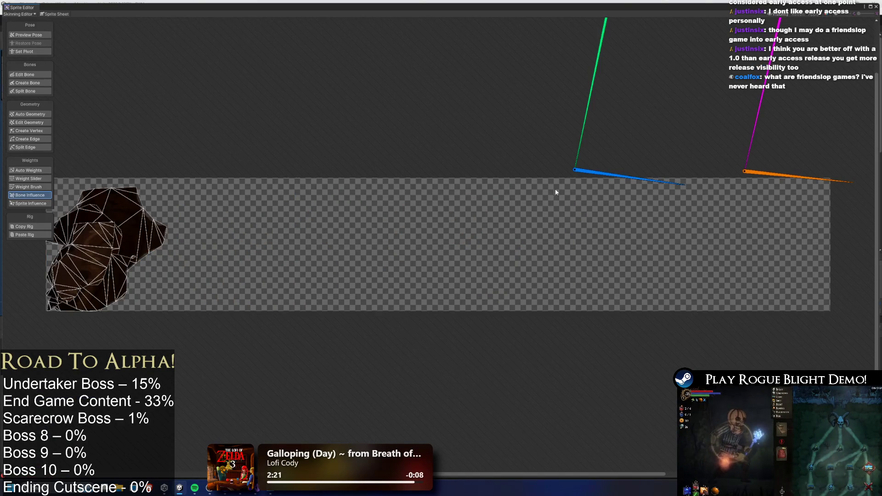
scroll(568, 139, right, 10)
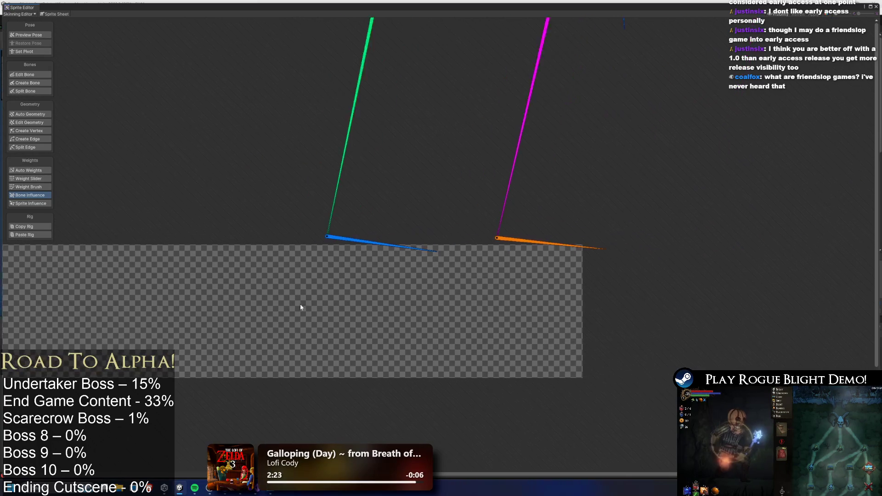
click(474, 193)
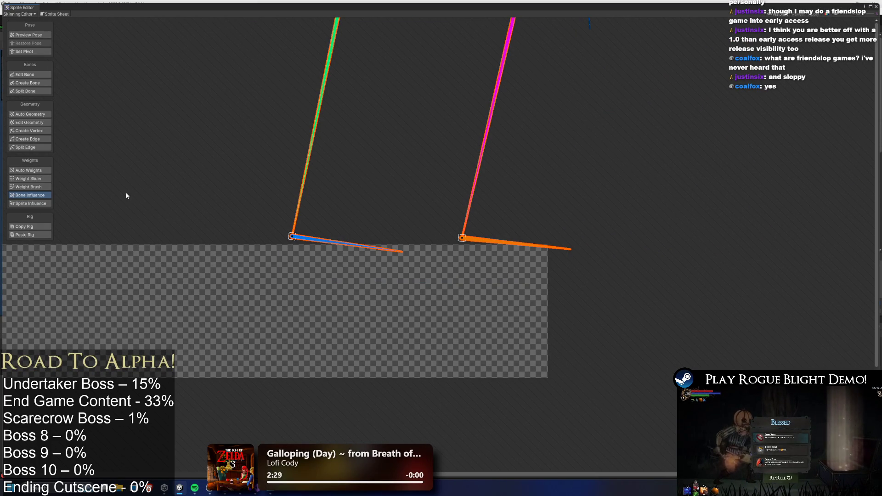
click(29, 75)
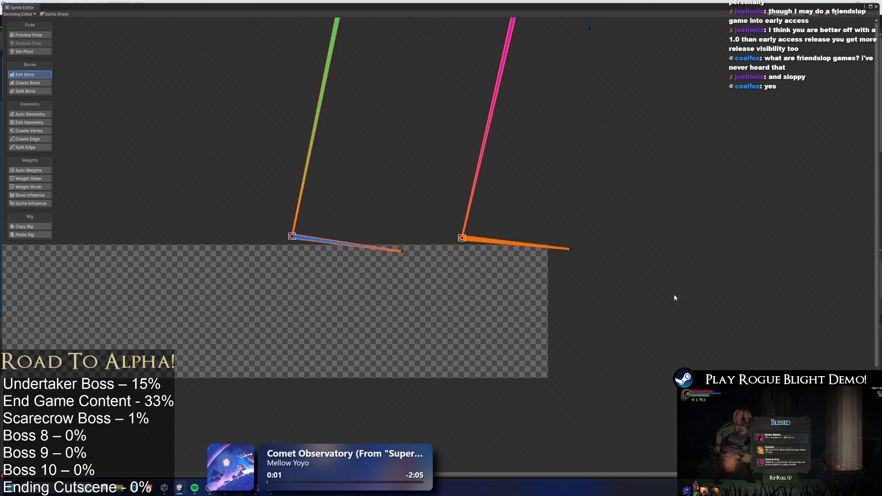
- Delete the selected bone chains, then select and deselect the remaining small bone
key(Delete)
scroll(857, 313, down, 2)
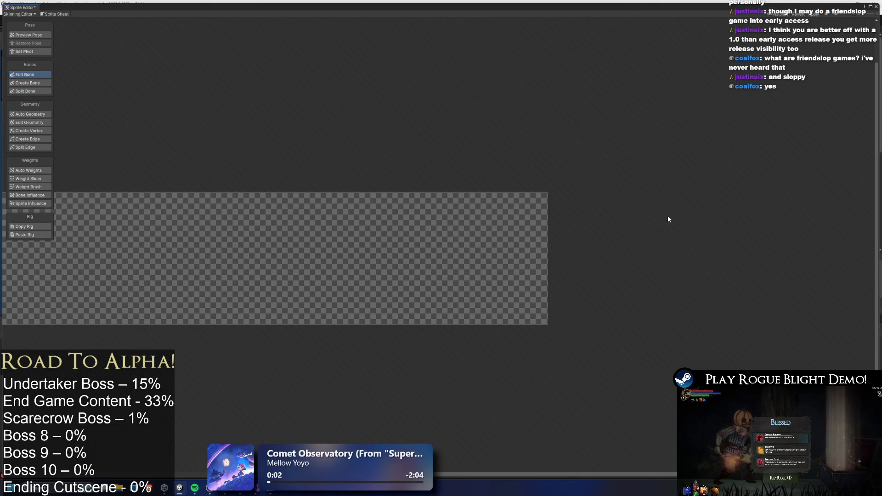
scroll(668, 219, down, 3)
scroll(658, 185, up, 2)
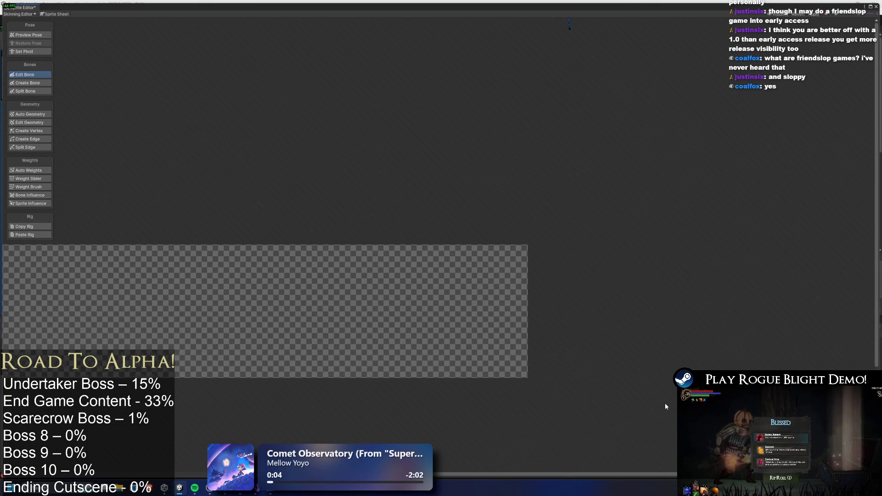
mouse_move(570, 49)
mouse_down()
mouse_move(533, 27)
mouse_move(570, 52)
mouse_up()
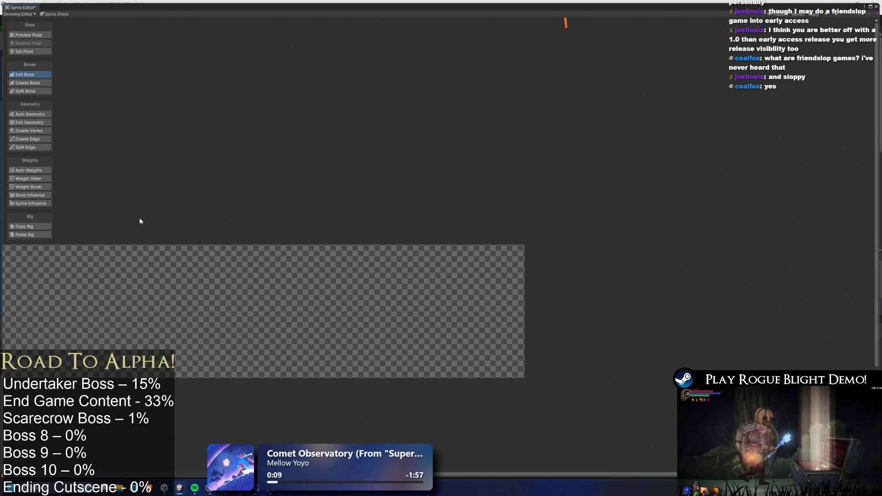
click(275, 173)
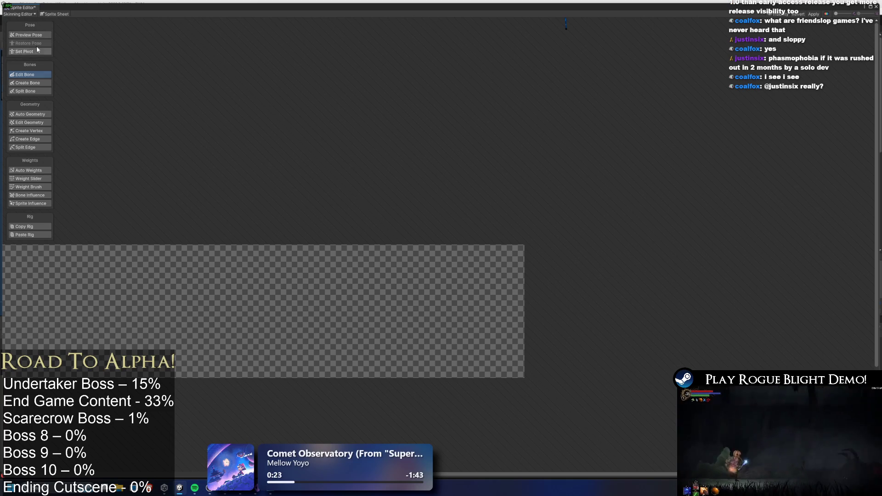
- Apply pending skinning changes while cycling through Secondary Textures, Skinning Editor and Custom Physics Shape modes
click(18, 14)
click(32, 51)
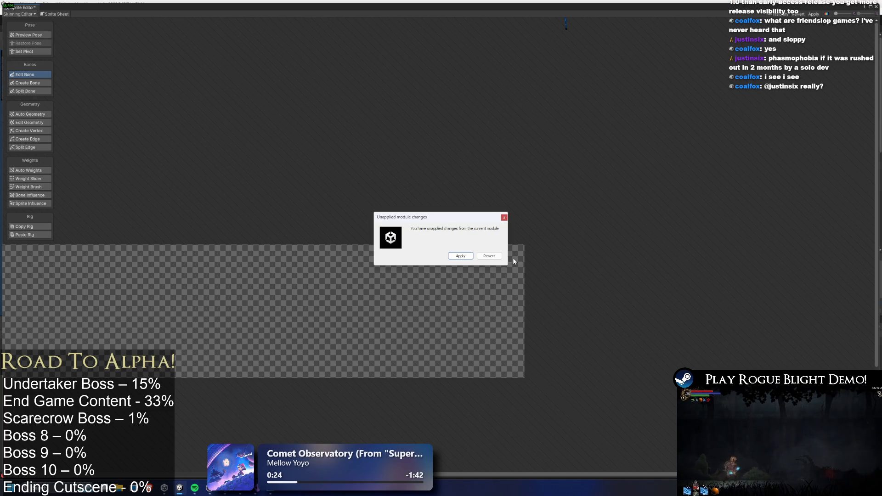
click(457, 252)
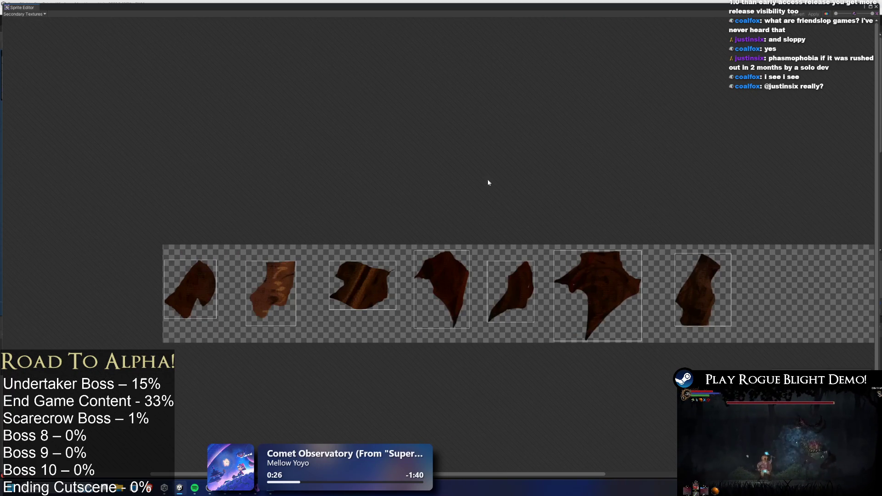
click(34, 15)
click(37, 43)
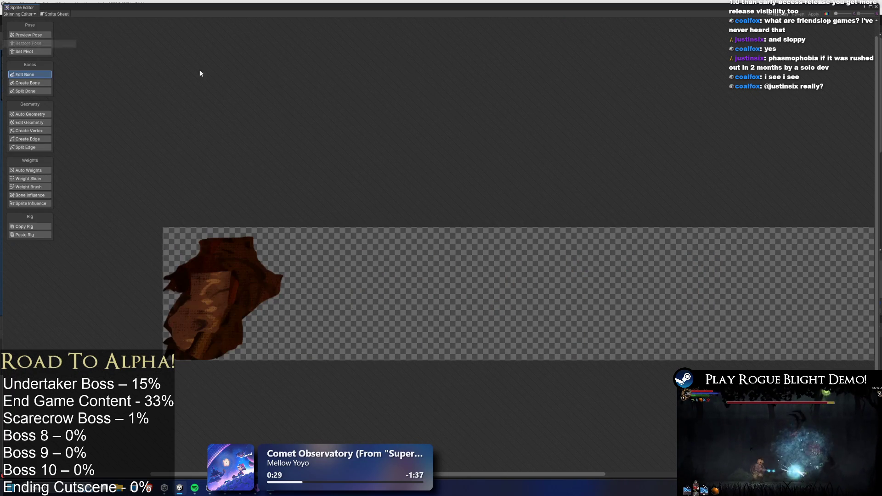
click(19, 14)
click(28, 35)
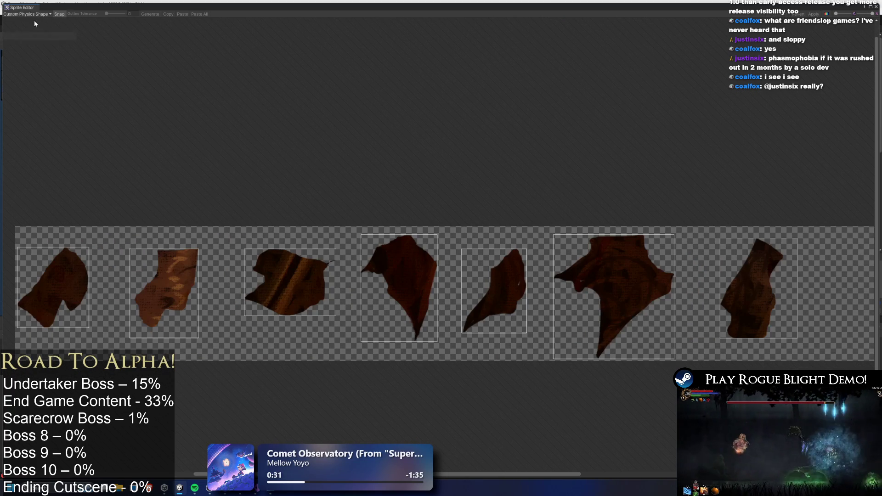
- Look over the fragments in Sprite Editor and skinning views, then close the Sprite Editor
click(22, 14)
click(28, 29)
click(18, 14)
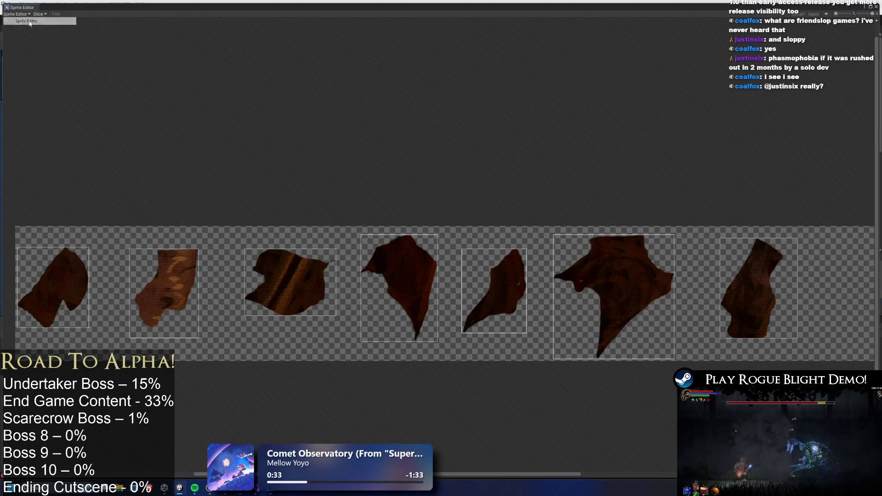
click(23, 24)
drag(461, 166, 393, 206)
mouse_move(482, 236)
mouse_down()
mouse_move(364, 181)
mouse_move(489, 87)
mouse_up()
click(17, 14)
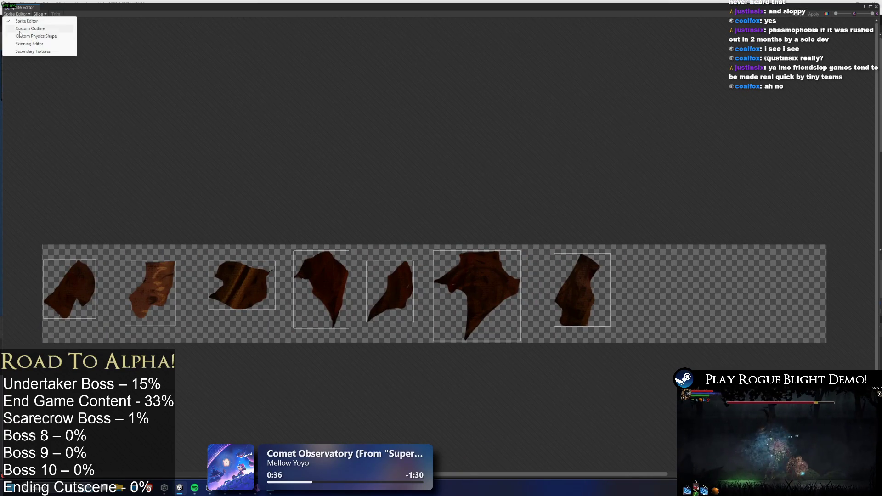
click(26, 44)
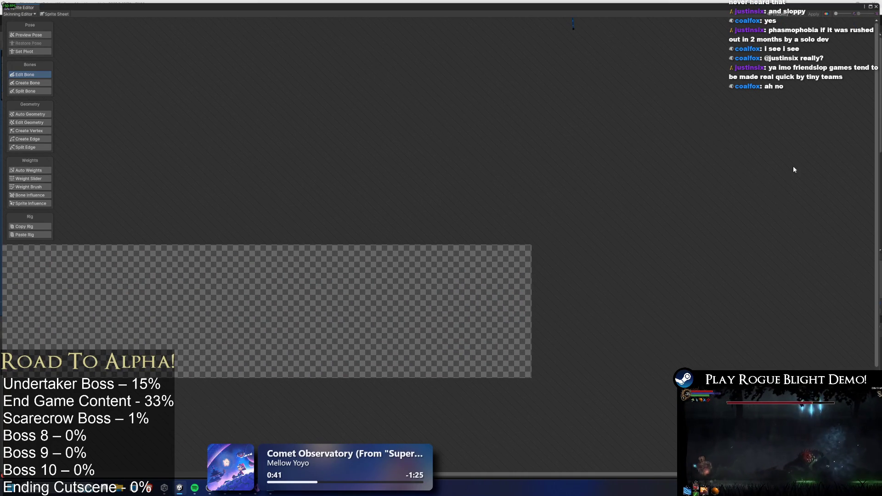
click(876, 6)
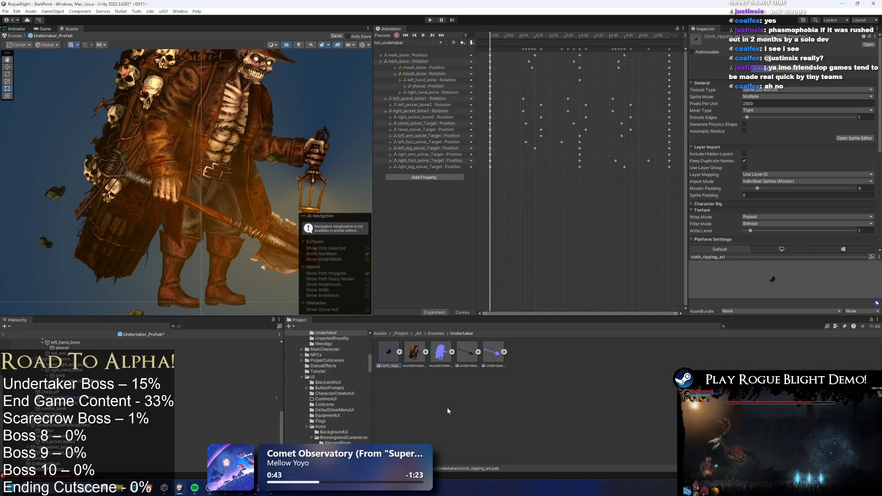
- Expand cloth_ripping_art's sprite list and reveal the asset file in Explorer
click(399, 353)
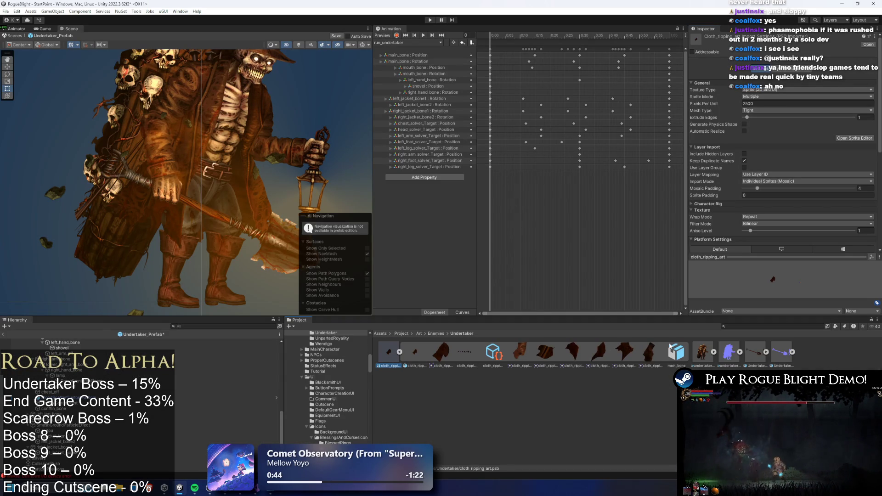
click(400, 352)
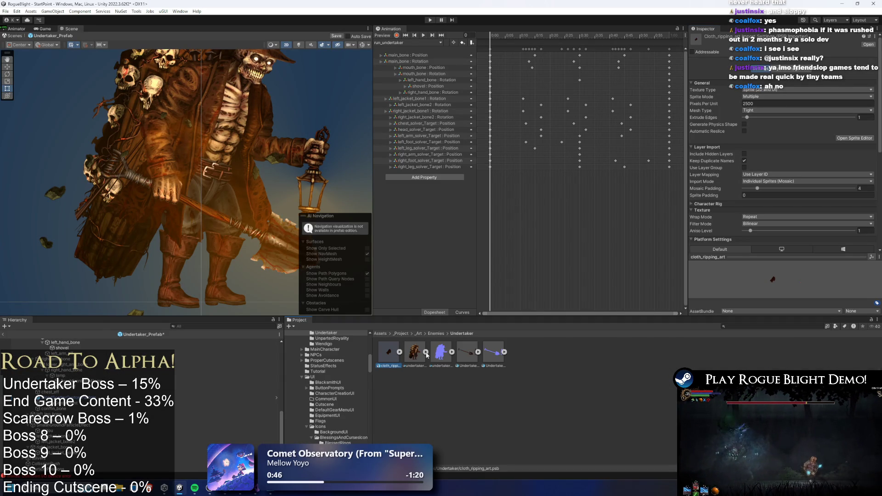
click(400, 352)
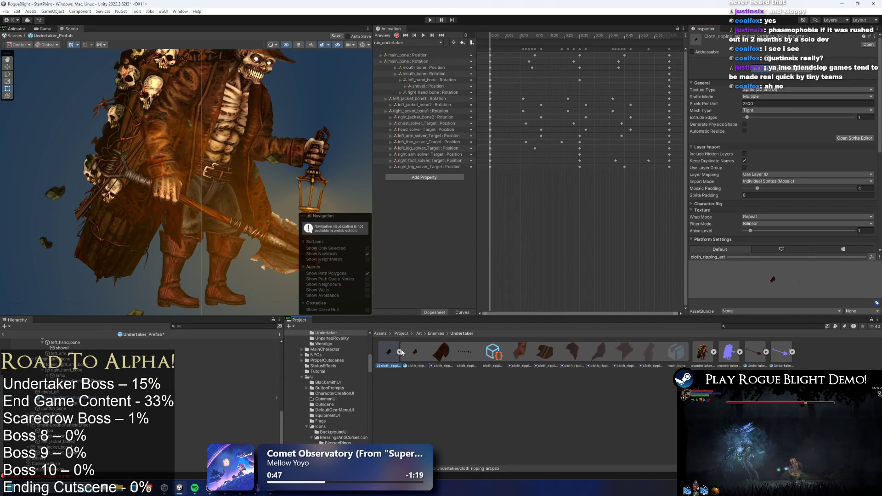
right_click(385, 355)
click(412, 131)
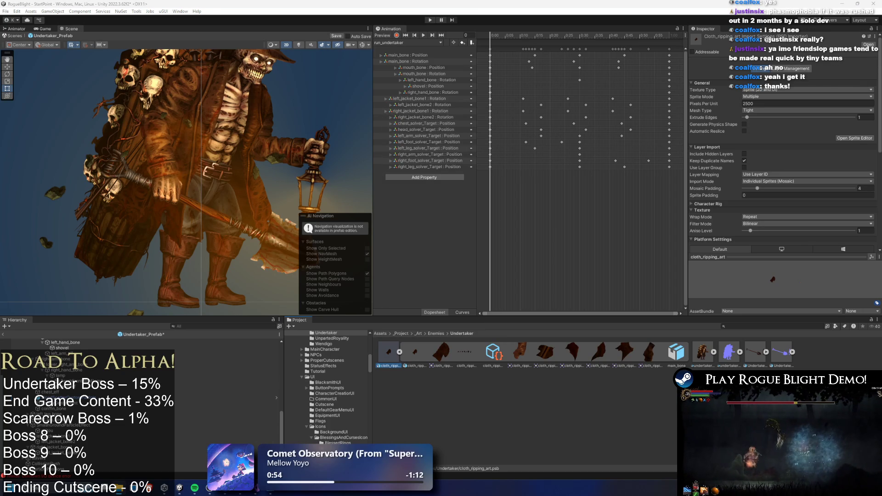
- Compare cloth_ripping_art's import settings against undertaker_art's
click(388, 352)
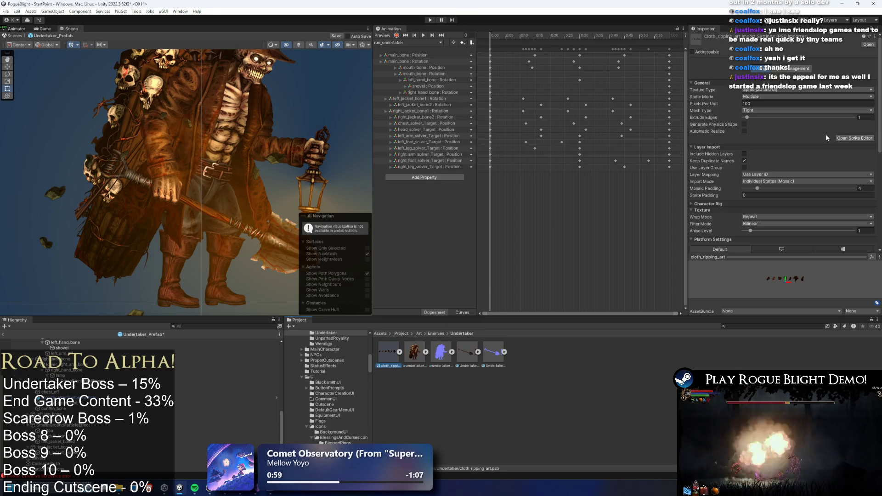
click(414, 352)
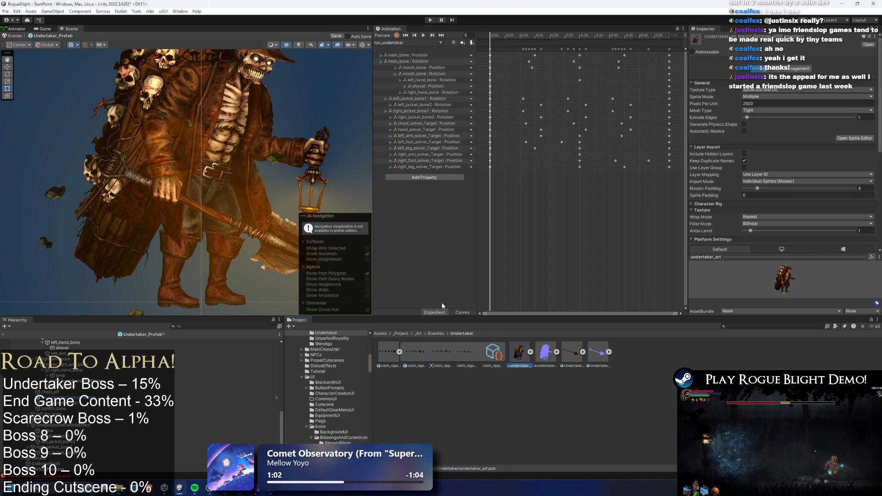
click(389, 352)
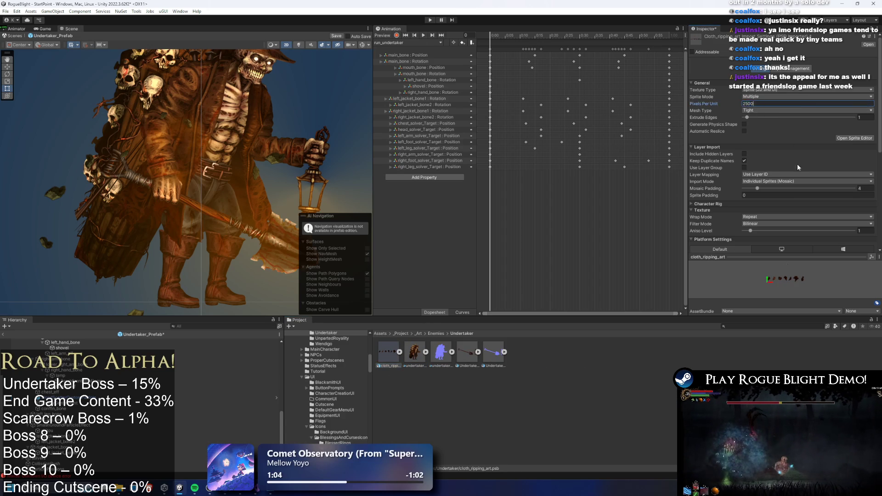
- Set cloth_ripping_art's Max Size and Normal Quality compression, then open it in the Sprite Editor
scroll(797, 167, down, 10)
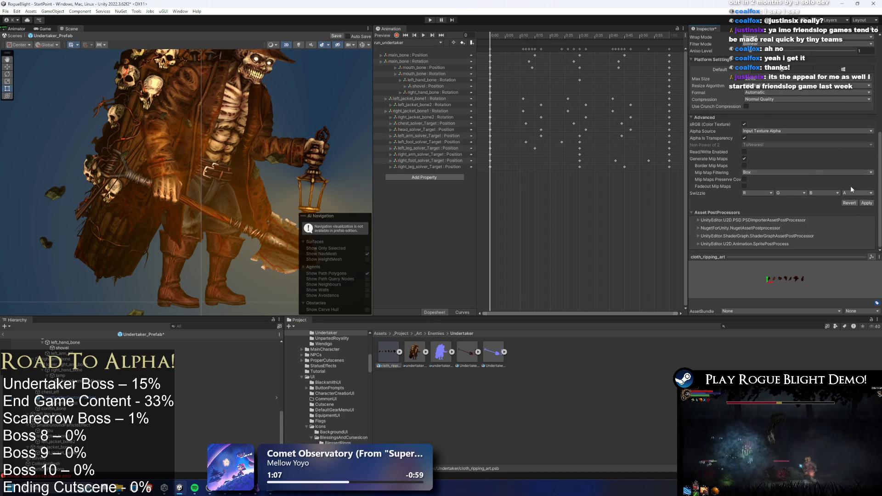
click(761, 100)
click(758, 78)
click(758, 78)
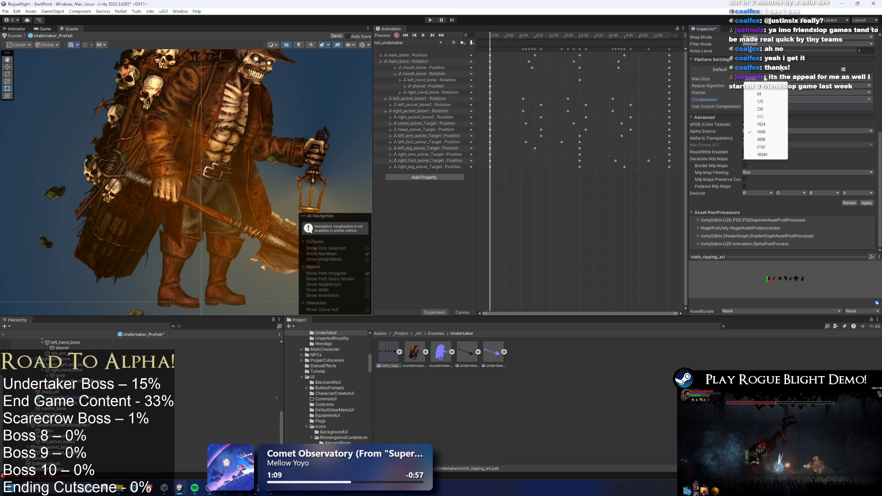
click(767, 123)
click(771, 99)
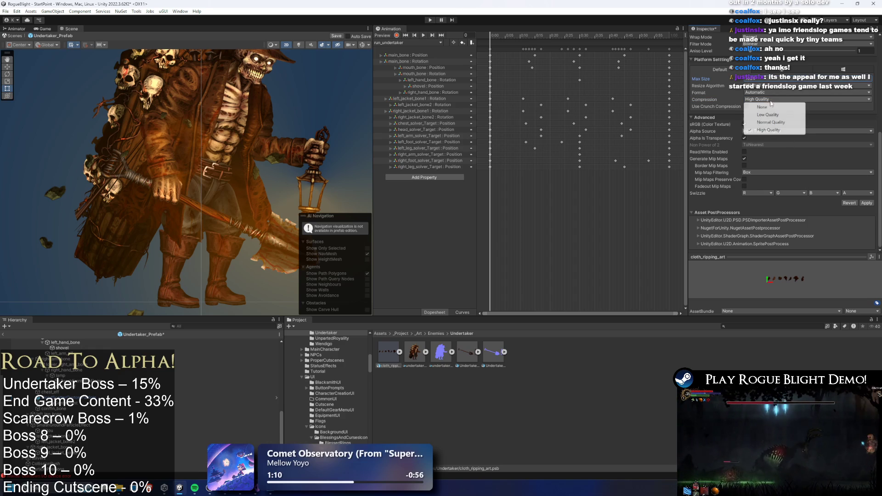
click(772, 123)
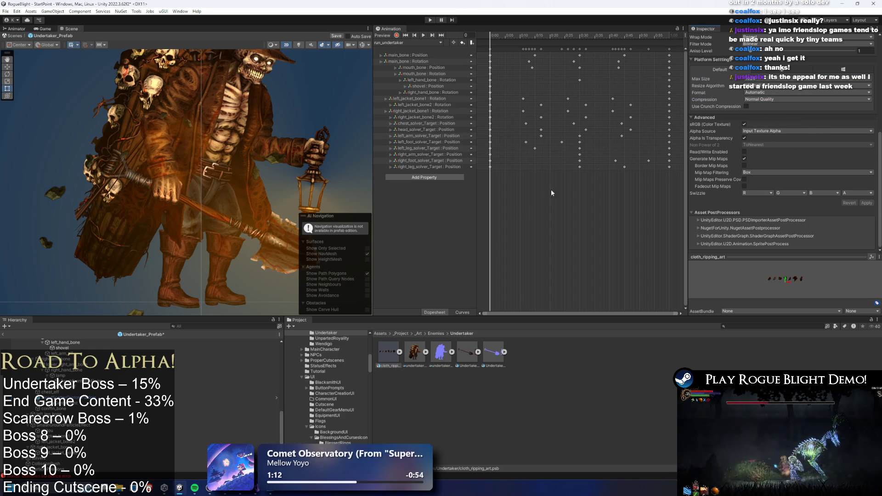
scroll(804, 138, up, 5)
click(831, 143)
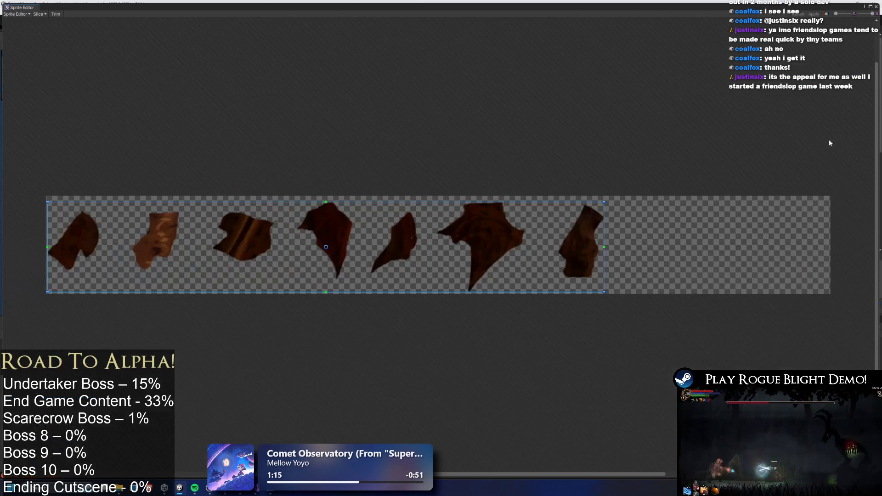
- Shrink the first fragment's rect, mark the second, and preview it in skinning mode
drag(602, 222, 568, 222)
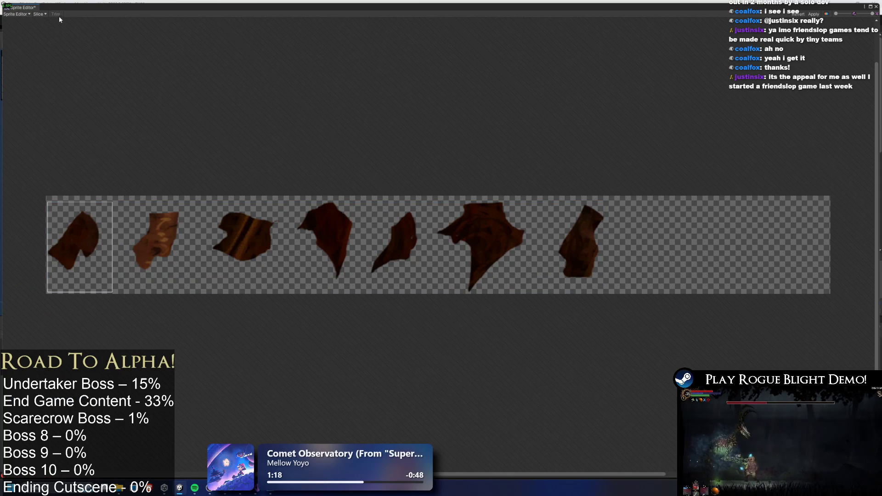
drag(124, 202, 186, 284)
click(30, 14)
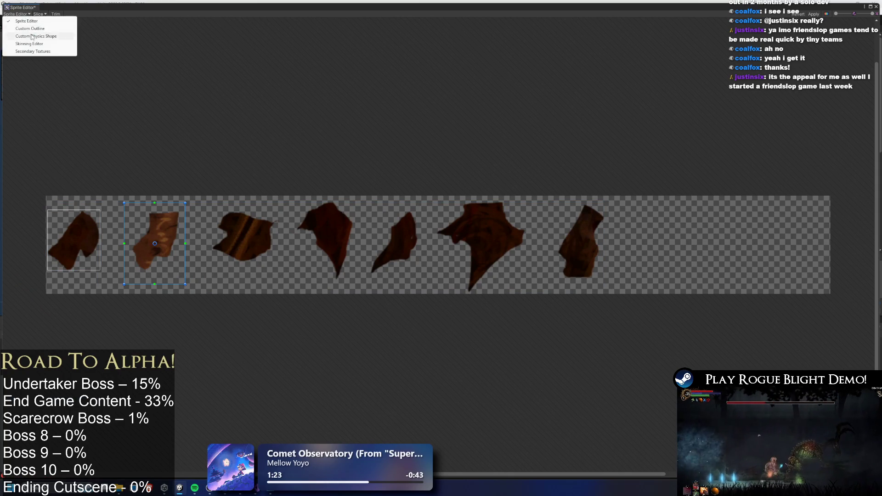
click(65, 43)
click(464, 258)
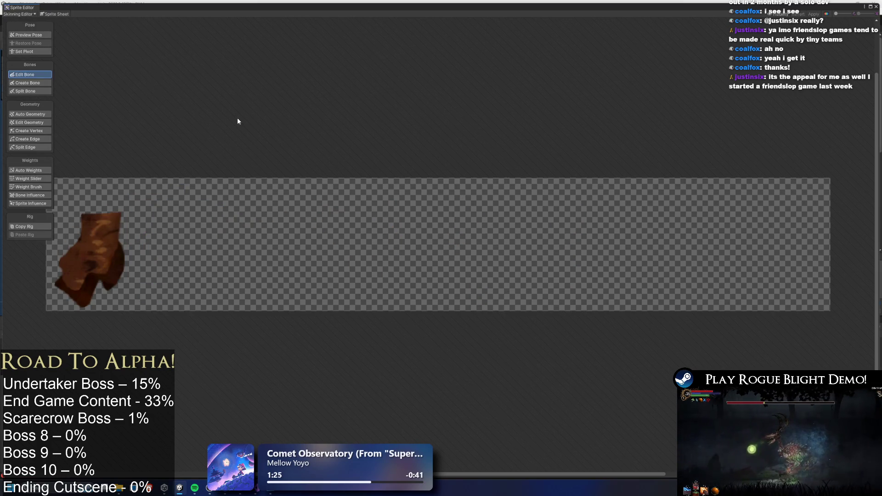
click(22, 14)
click(37, 22)
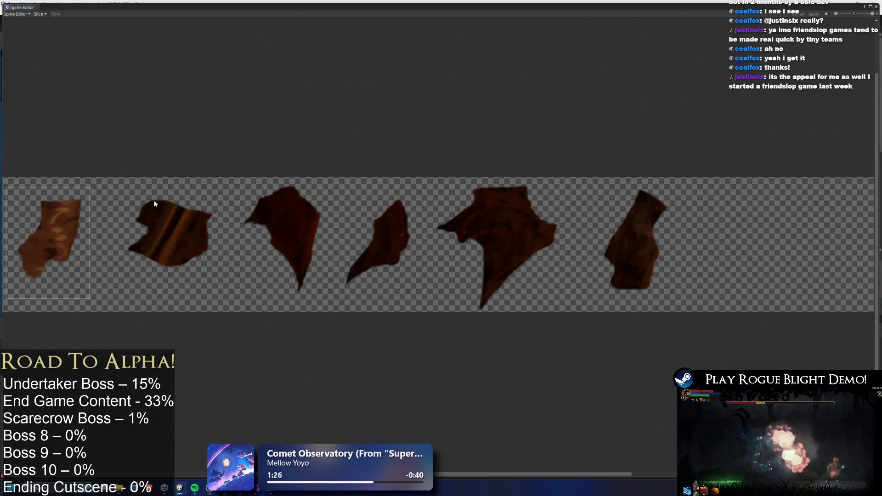
- Trim the light-brown second fragment's rect tightly around it
drag(154, 201, 460, 180)
scroll(376, 205, down, 1)
click(377, 204)
click(59, 14)
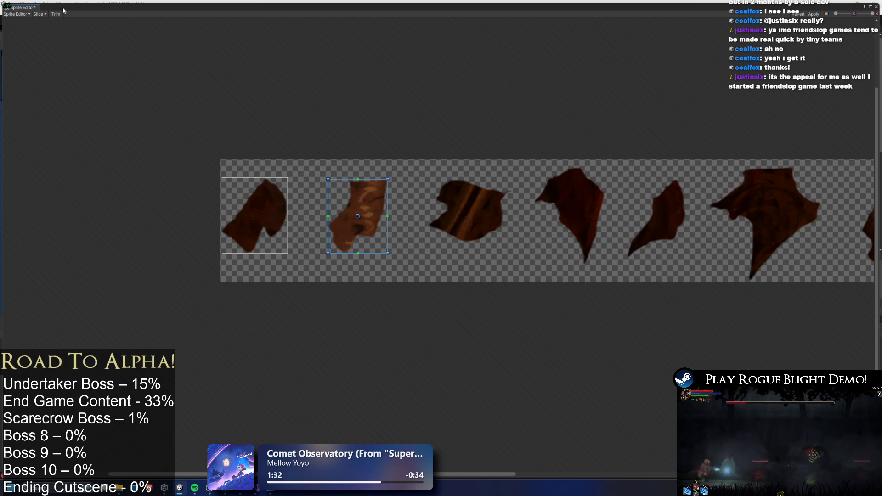
- Draw sprite rects around the third through seventh cloth fragments
click(25, 14)
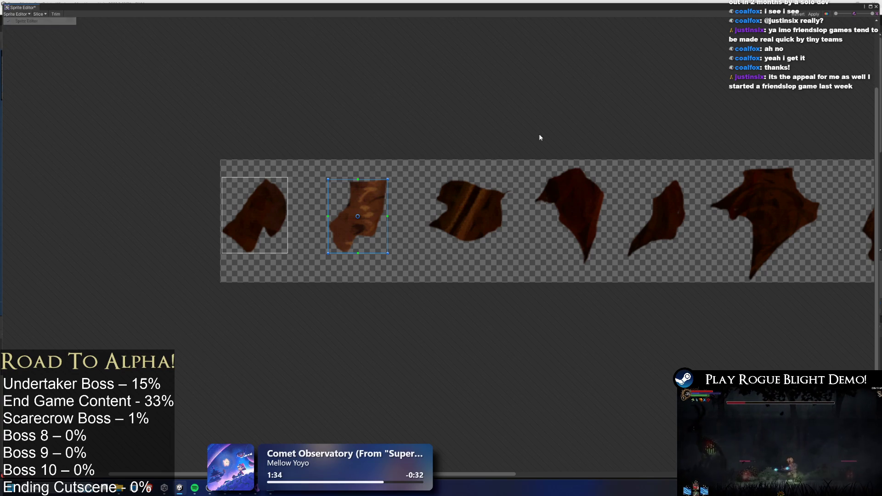
drag(416, 161, 514, 243)
drag(527, 160, 611, 271)
mouse_move(697, 160)
mouse_down()
mouse_move(681, 195)
mouse_move(619, 268)
mouse_up()
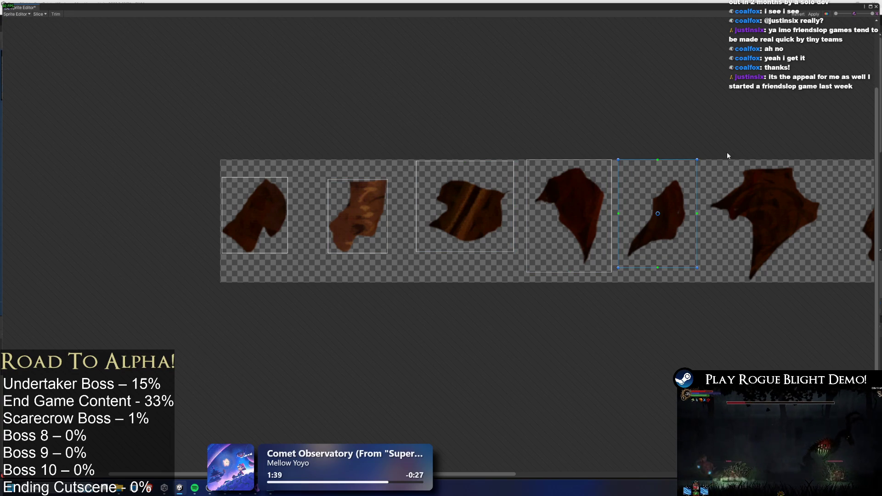
mouse_move(705, 153)
mouse_down()
mouse_move(796, 233)
mouse_move(827, 282)
mouse_up()
scroll(658, 198, right, 7)
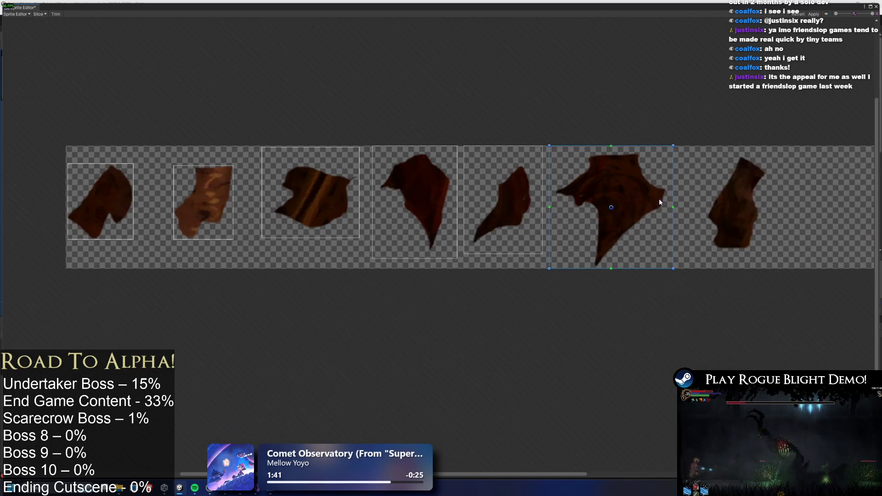
drag(616, 198, 530, 308)
- Trim the fourth, fifth, sixth and seventh fragment rects to fit their scraps
click(16, 14)
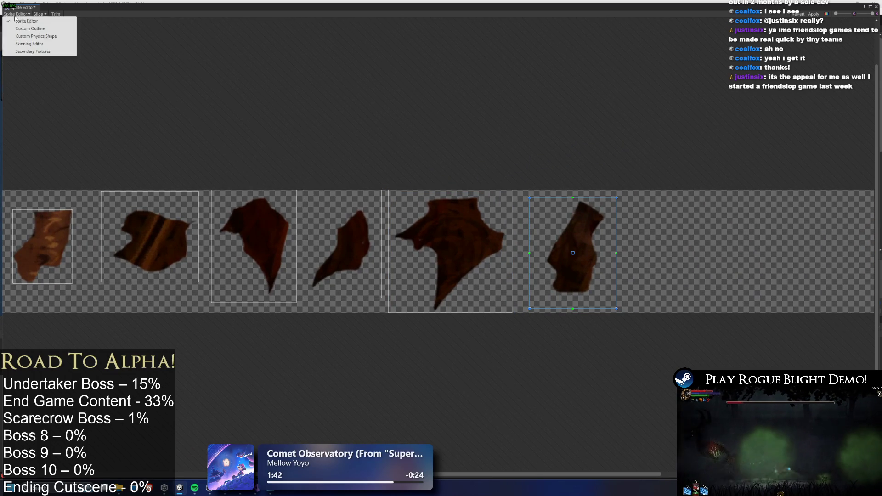
click(27, 20)
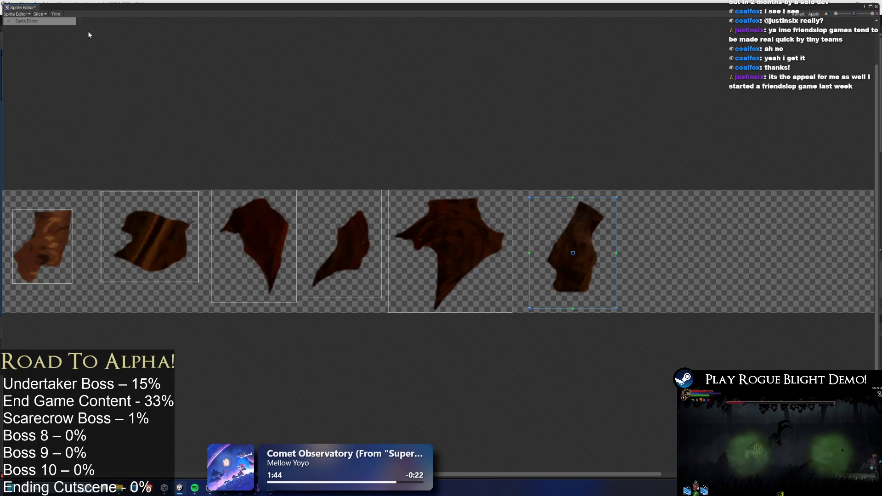
click(314, 205)
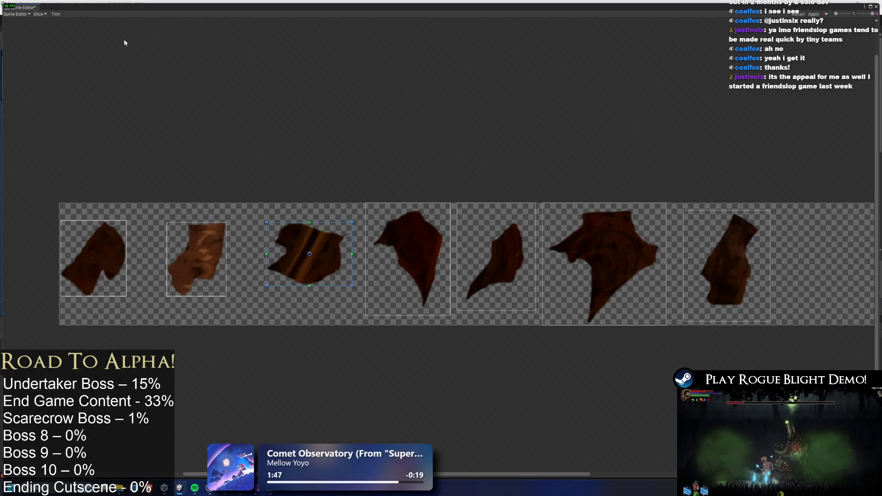
click(384, 233)
click(55, 14)
click(487, 244)
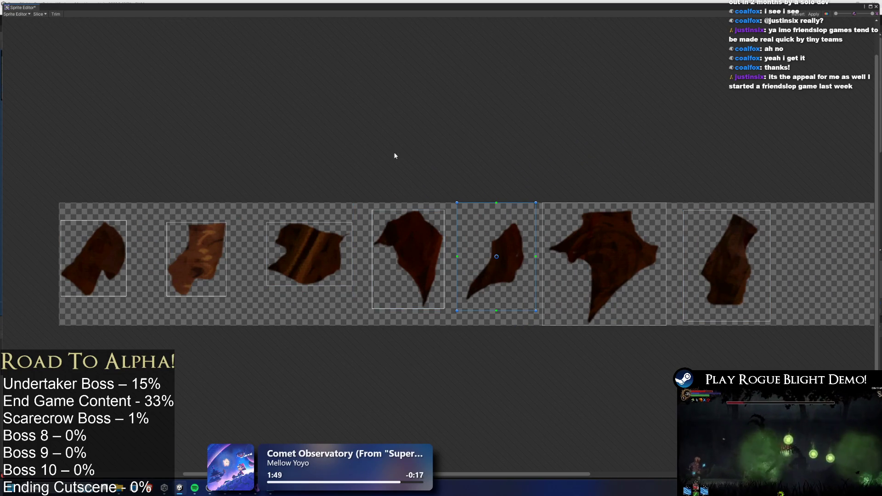
click(62, 13)
click(547, 207)
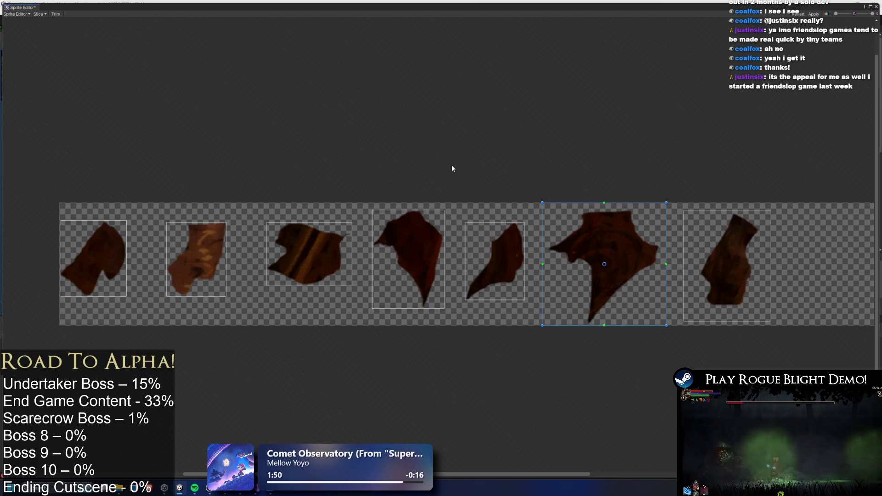
click(51, 14)
click(701, 233)
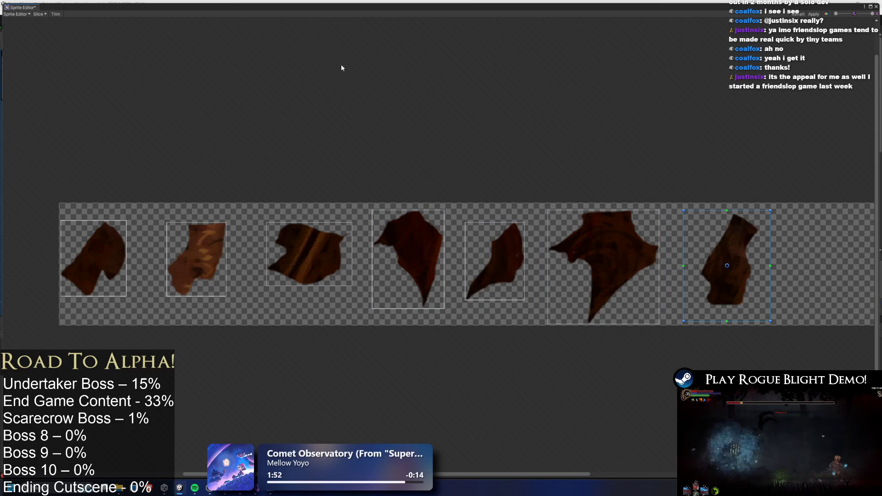
click(57, 14)
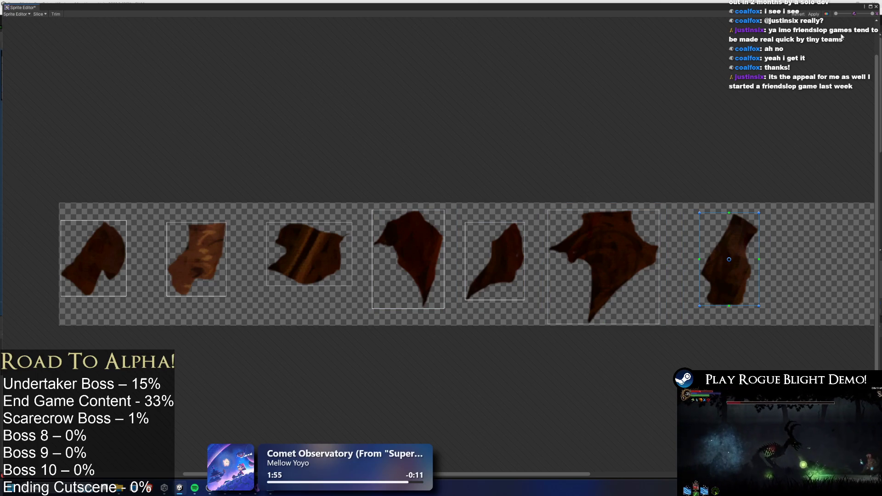
- Apply the slicing, reopen the sheet, and toggle Skinning Editor back to Sprite Editor
click(814, 14)
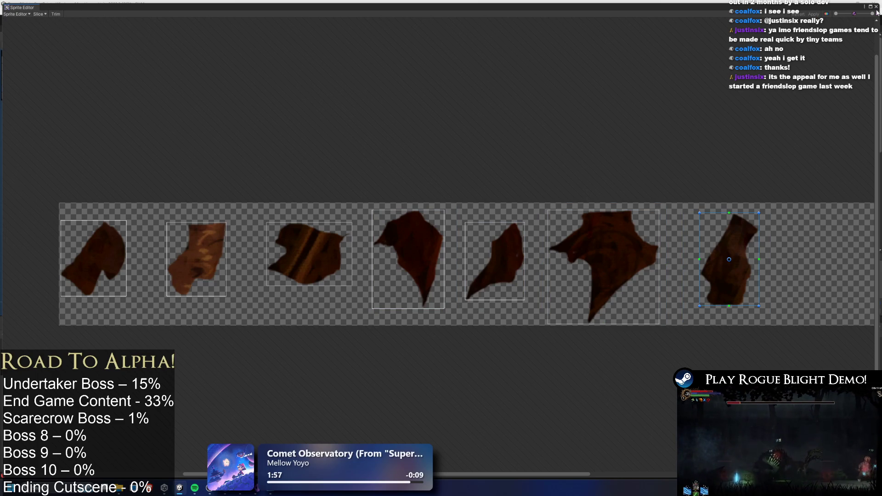
click(876, 7)
click(854, 138)
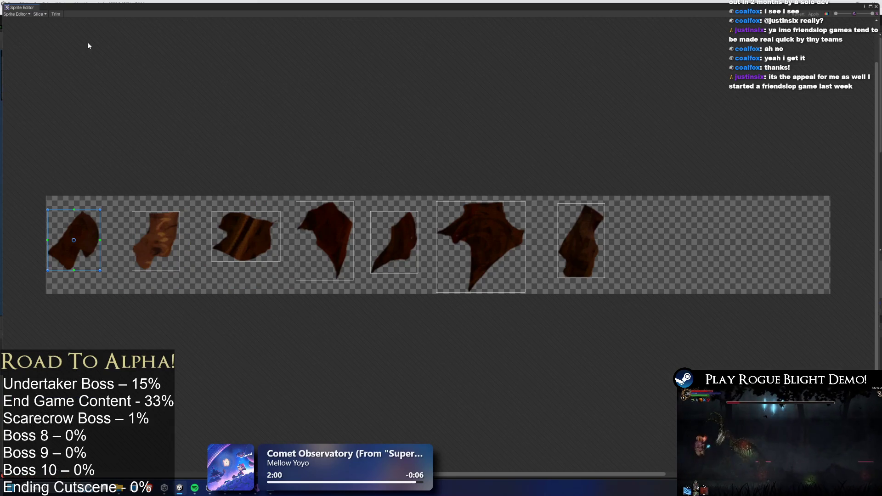
click(17, 13)
click(32, 49)
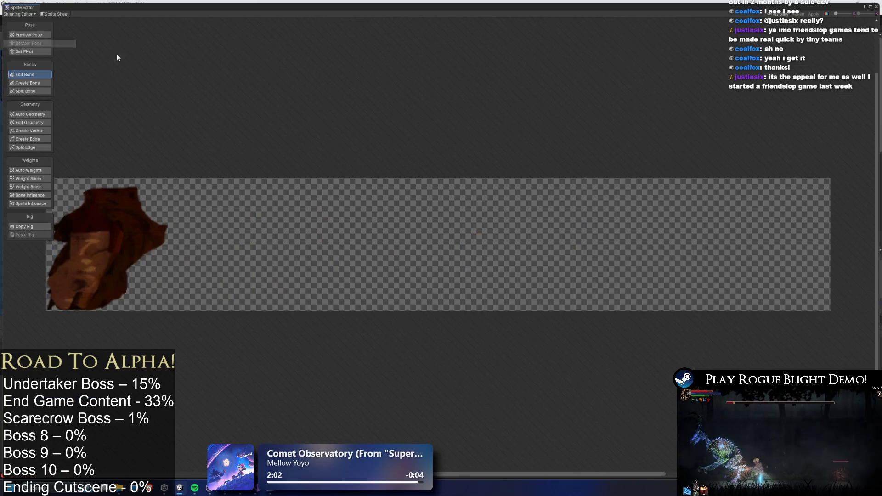
click(21, 15)
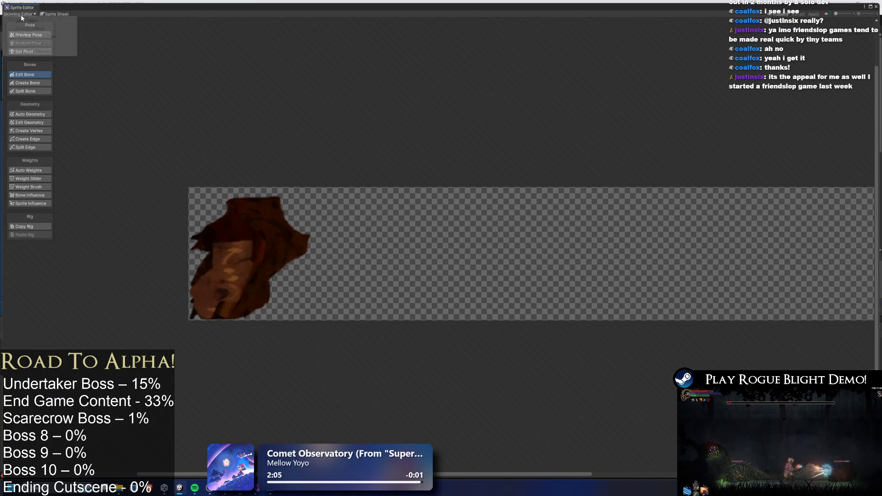
click(26, 23)
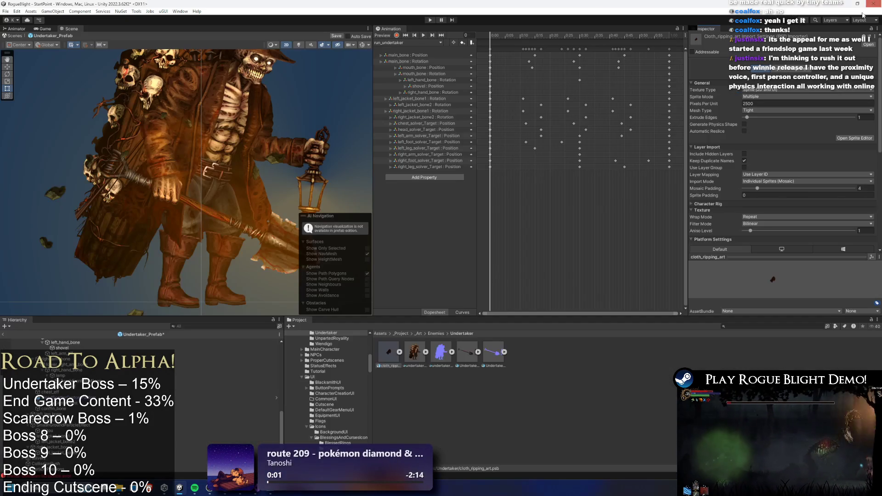
- Select the body-part particle system and expand its Texture Sheet Animation and Renderer modules
click(877, 7)
scroll(153, 163, down, 2)
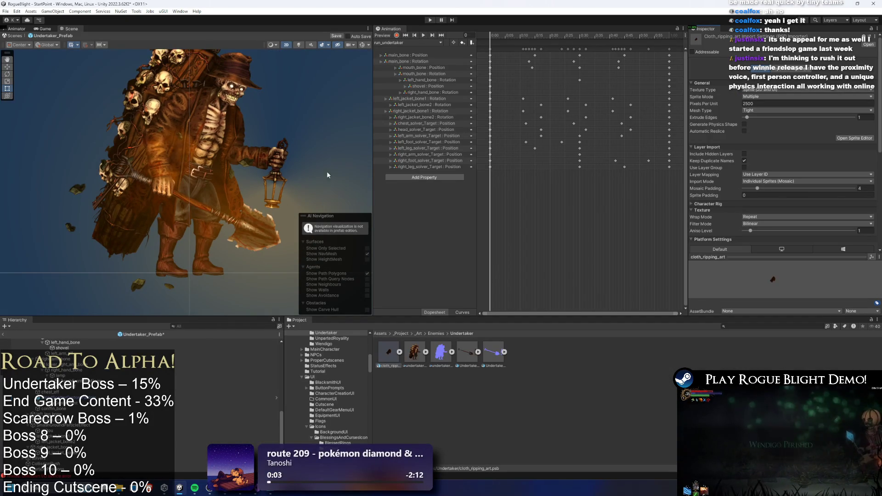
click(73, 187)
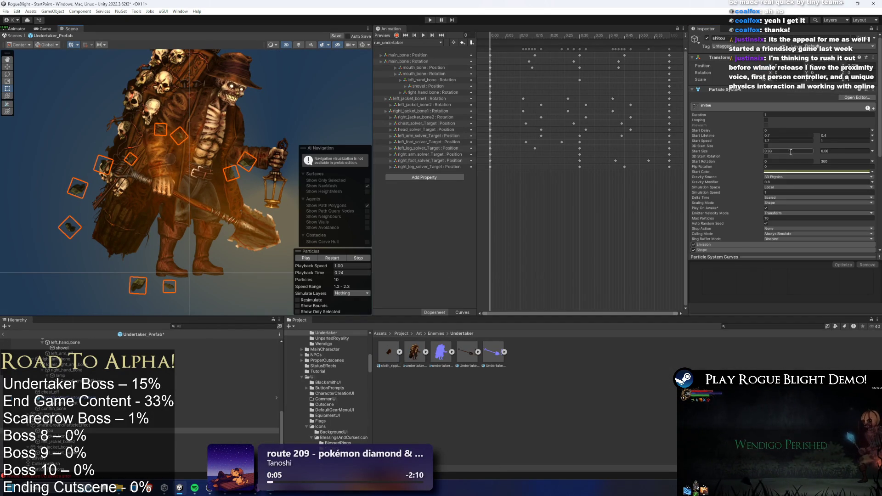
scroll(825, 148, down, 5)
click(727, 177)
scroll(803, 186, down, 2)
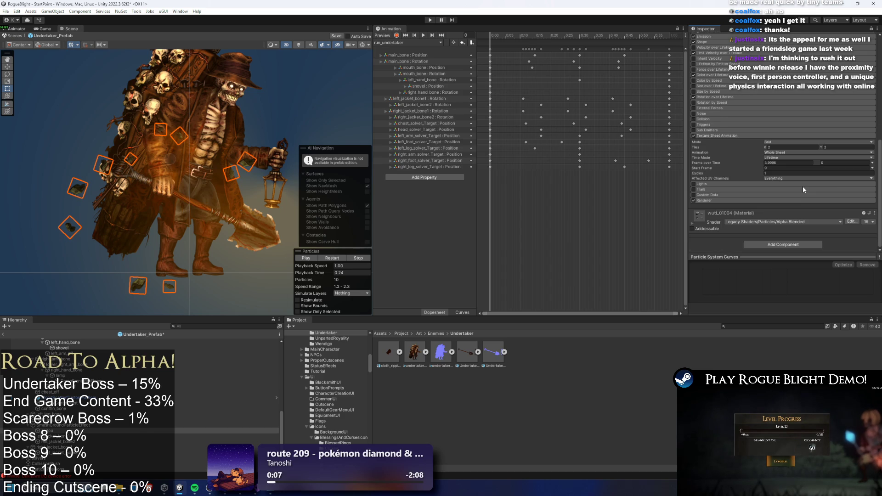
click(725, 199)
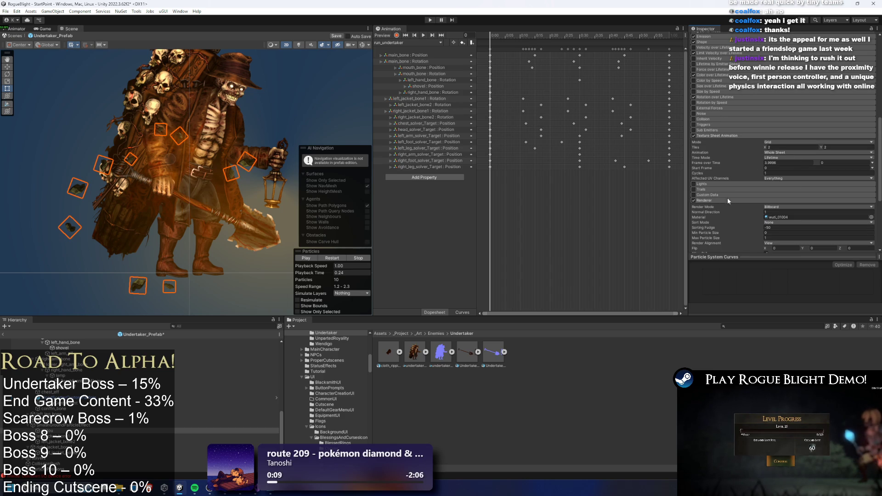
click(795, 218)
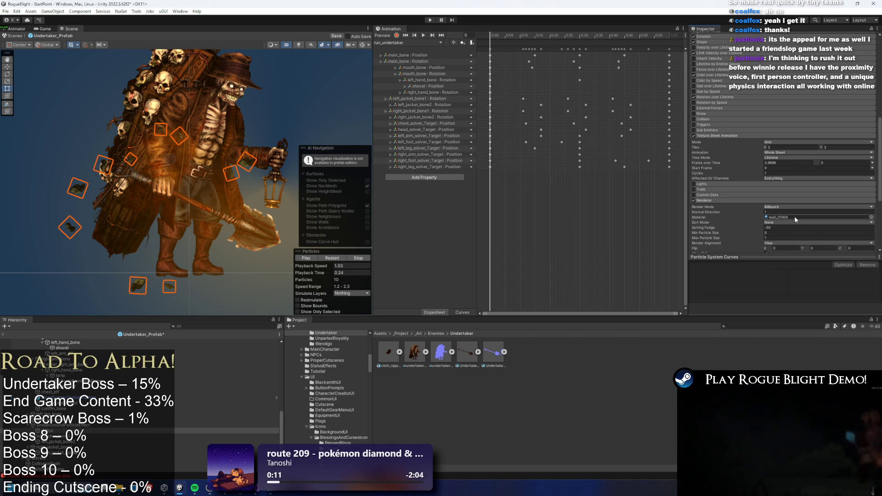
- Open the wuti_01004 material's settings from the Renderer Material field
double_click(794, 216)
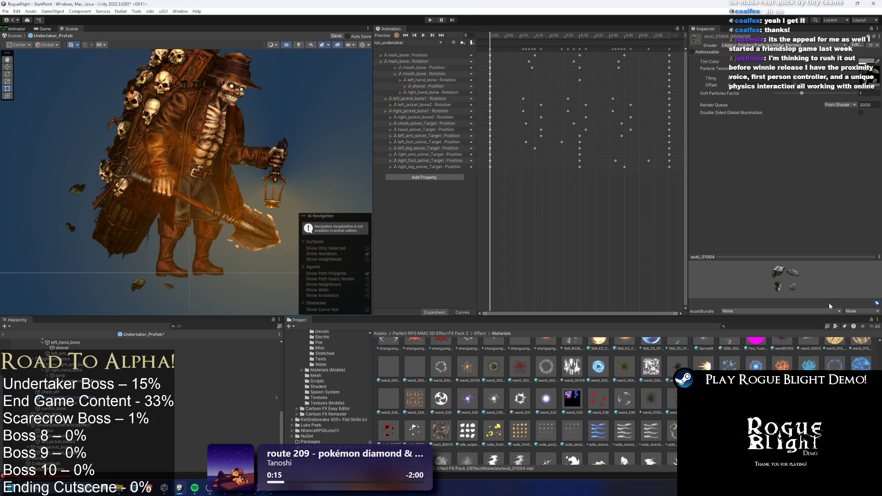
scroll(225, 387, down, 5)
scroll(138, 368, up, 5)
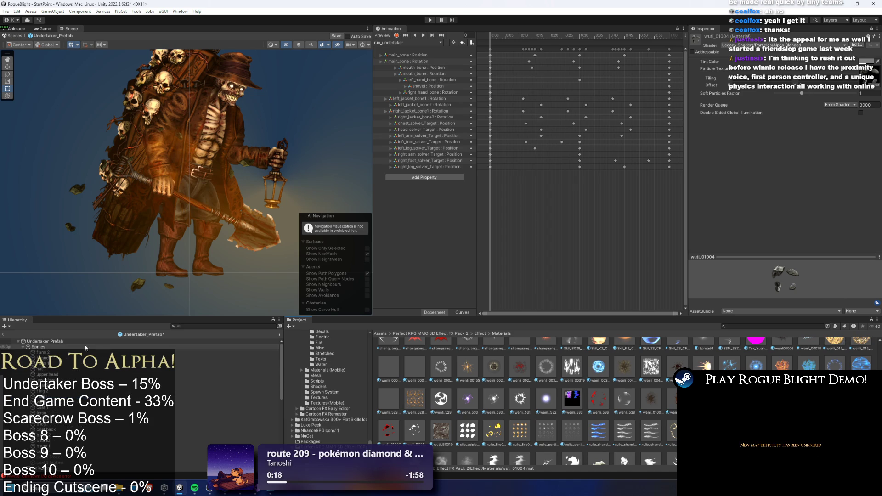
- Select Undertaker_Prefab, collapse Enemy Action Controller, then inspect ParticlePositions and right_jacket_bone2
click(44, 342)
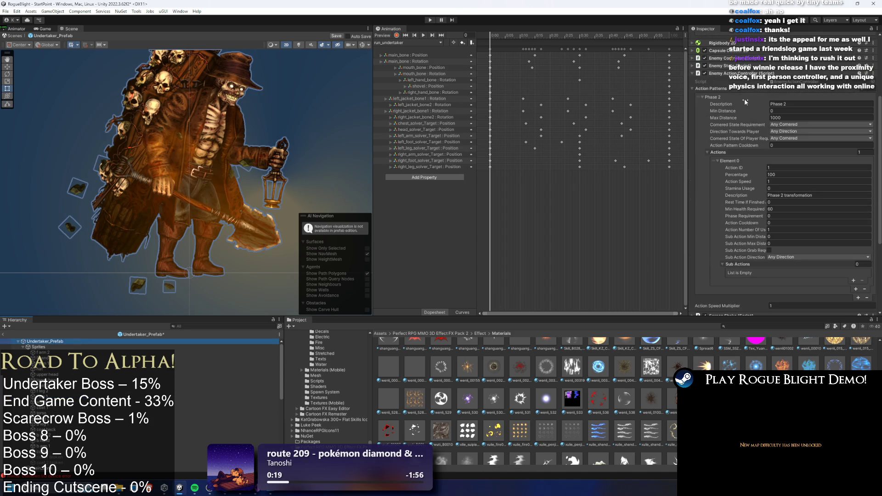
click(776, 185)
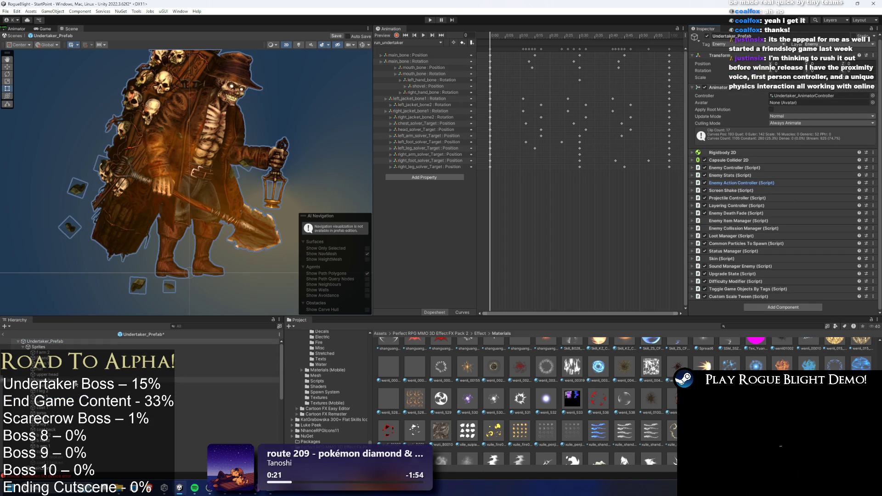
scroll(225, 391, down, 10)
click(188, 470)
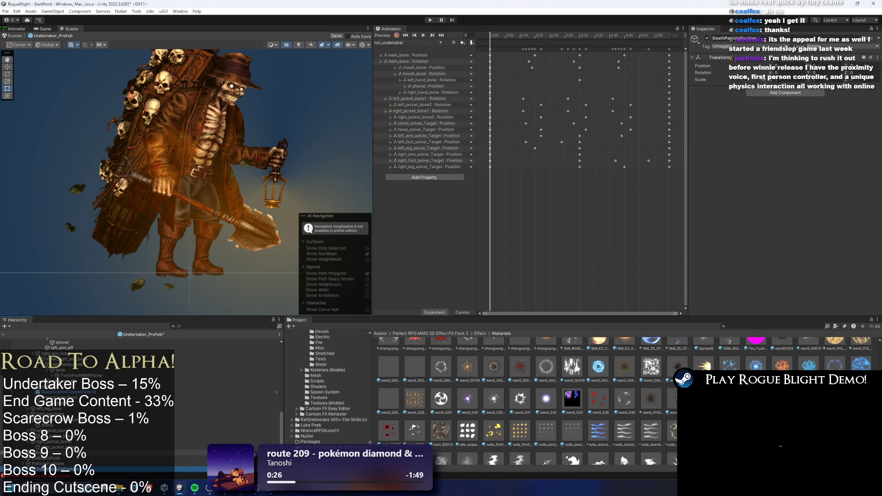
click(138, 447)
- Select the shitou particle system and check its Renderer material slot showing wuti_01004
key(Up)
key(Up)
key(Up)
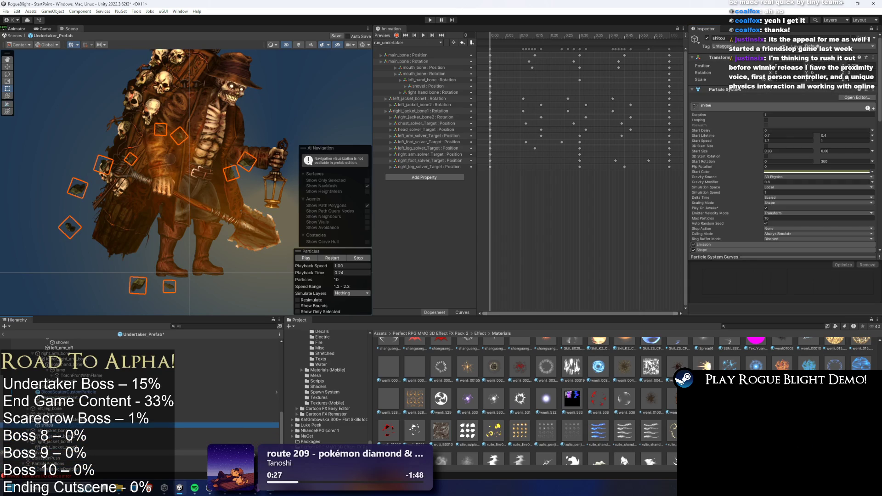
scroll(723, 198, down, 10)
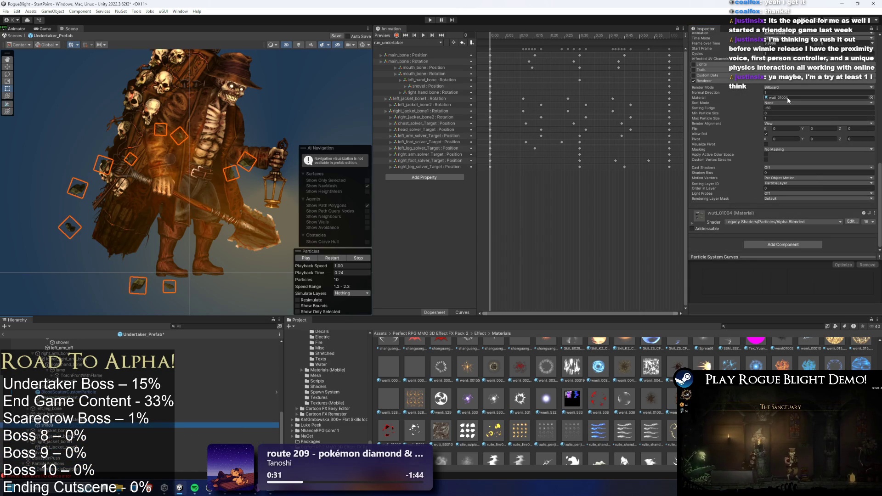
click(794, 98)
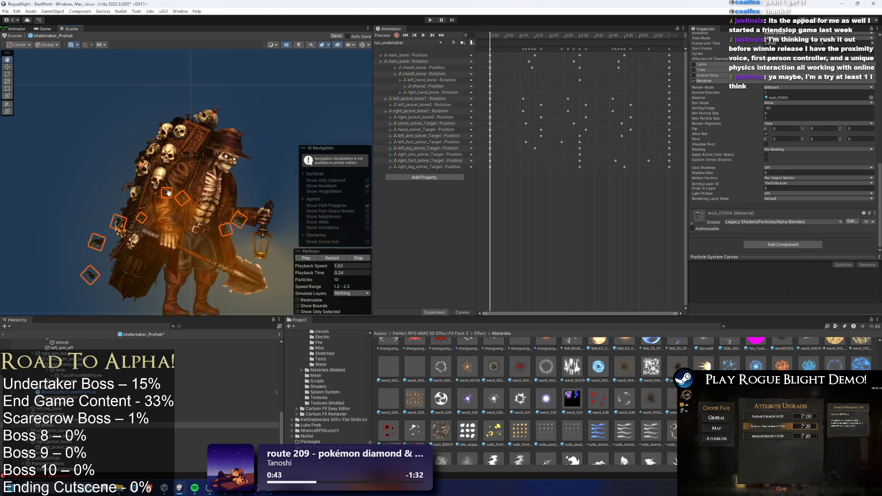
scroll(230, 170, down, 2)
scroll(268, 174, up, 2)
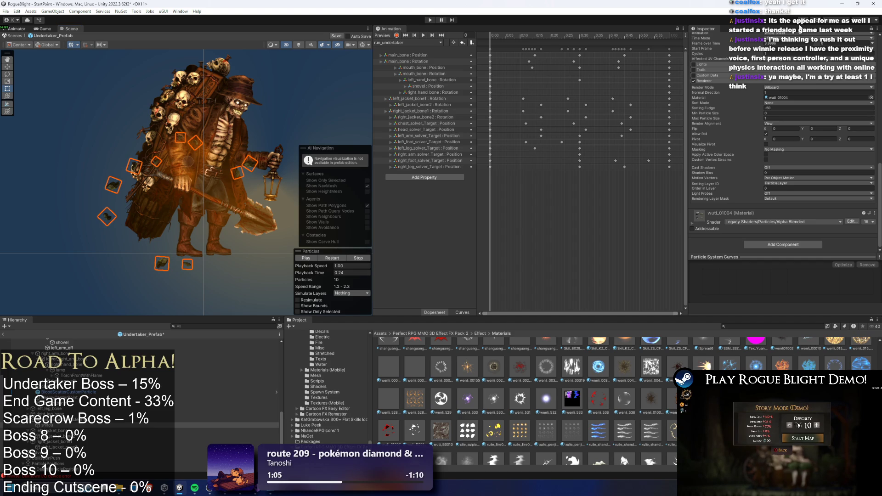
drag(268, 160, 252, 175)
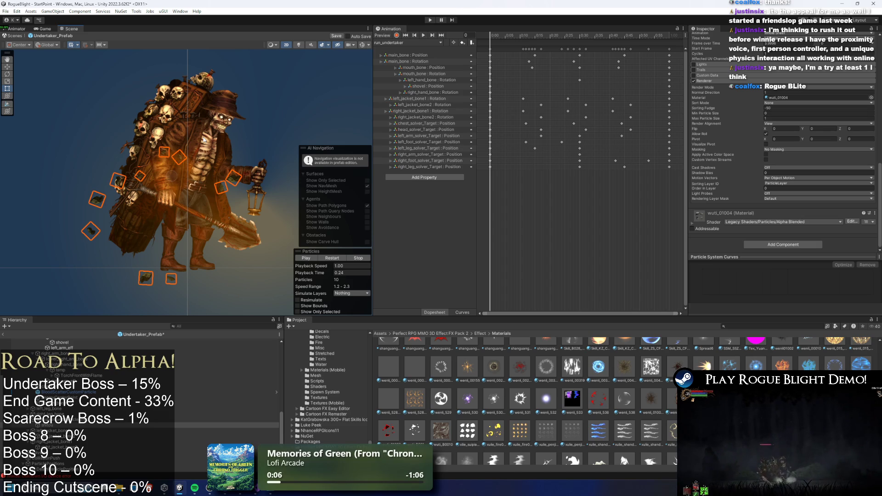
click(787, 98)
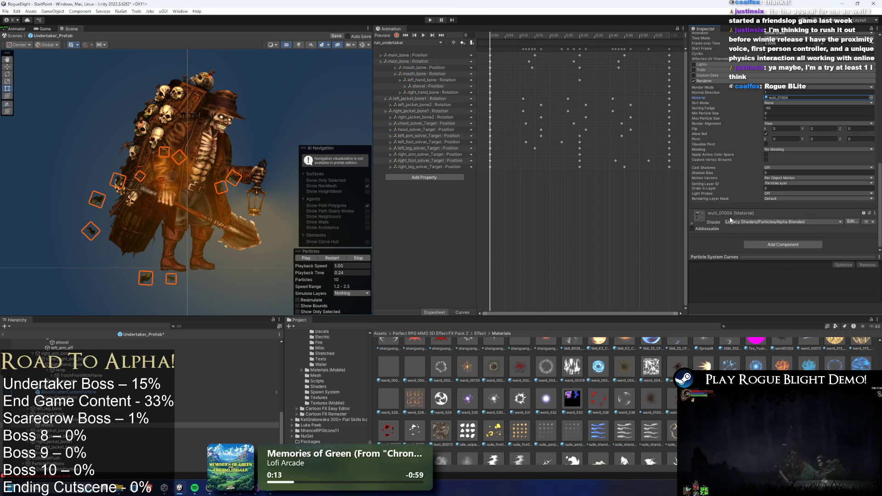
scroll(526, 395, down, 3)
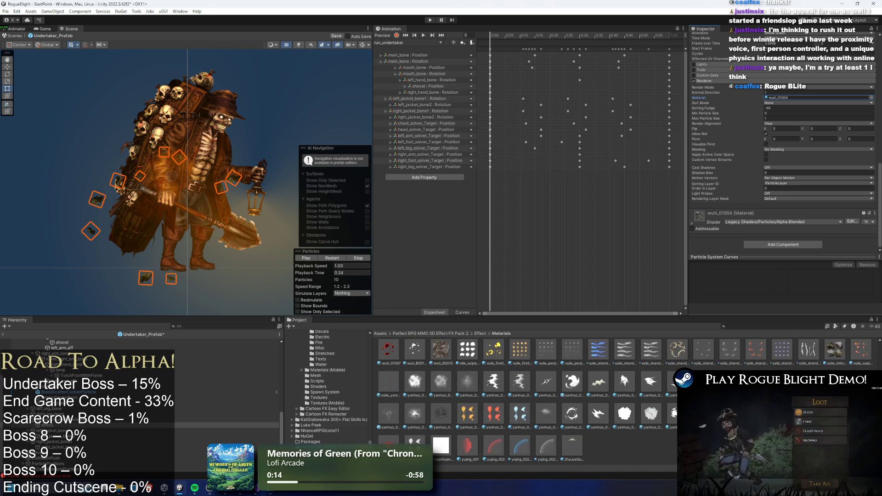
scroll(526, 395, up, 3)
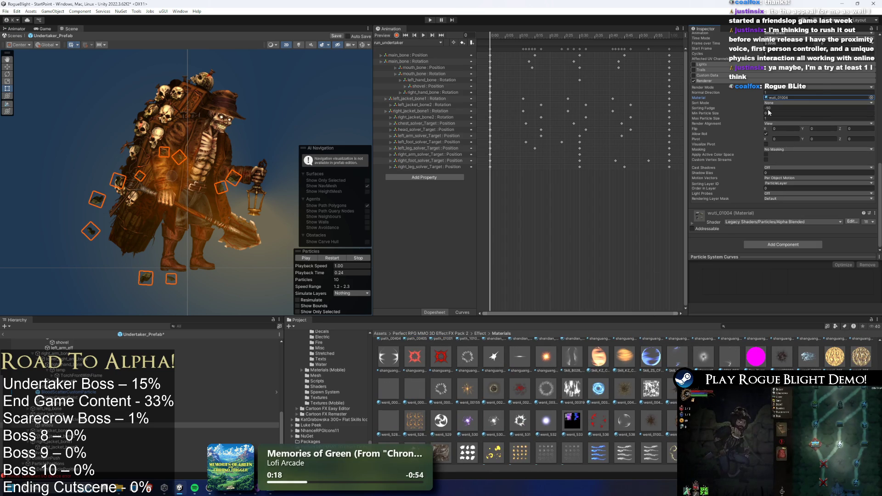
scroll(769, 112, up, 2)
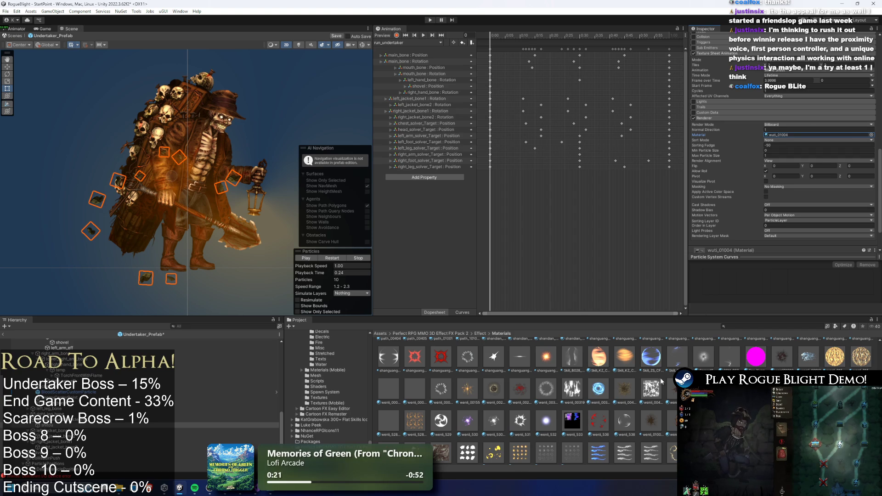
scroll(661, 380, down, 3)
scroll(722, 365, down, 5)
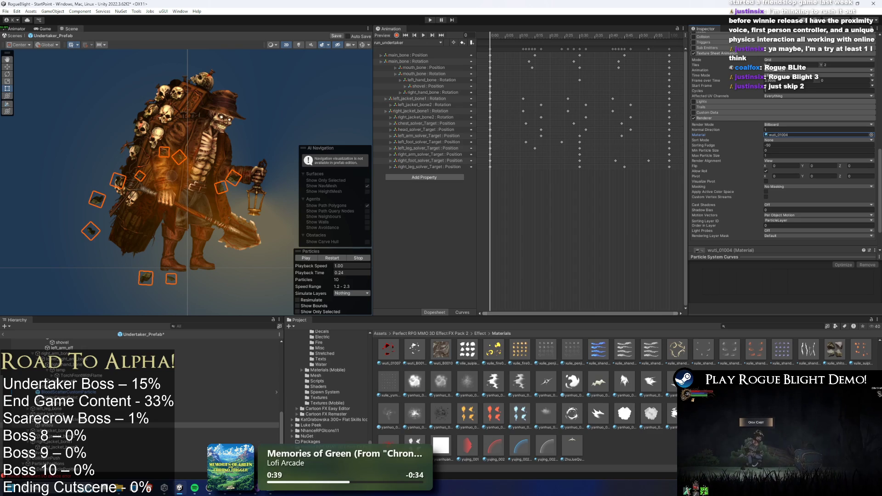
key(f)
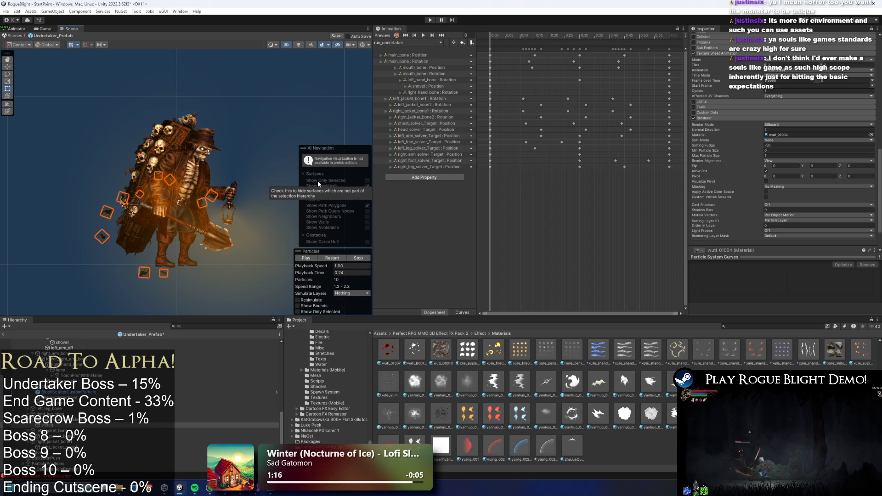
scroll(208, 224, up, 3)
drag(208, 225, 165, 203)
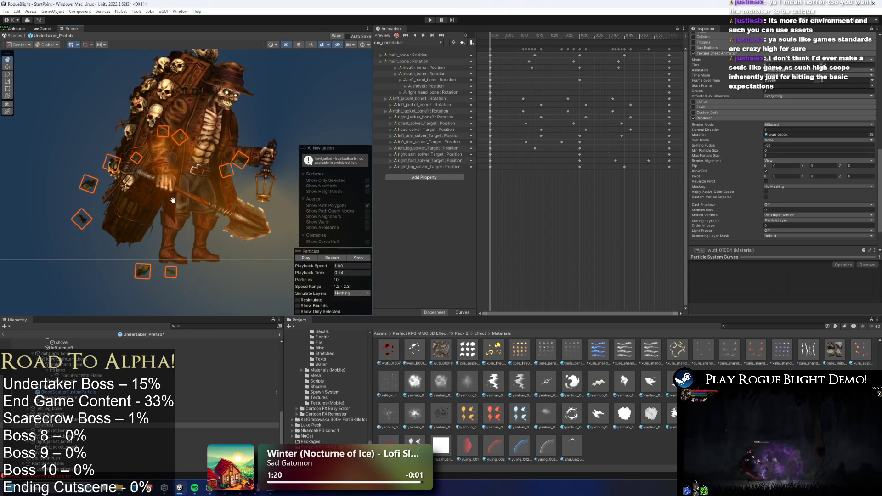
key(t)
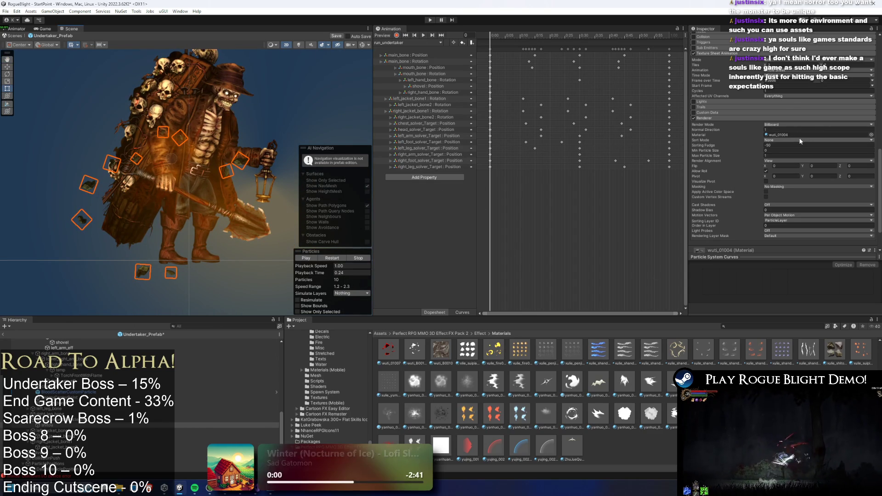
scroll(528, 400, up, 3)
scroll(528, 391, up, 1)
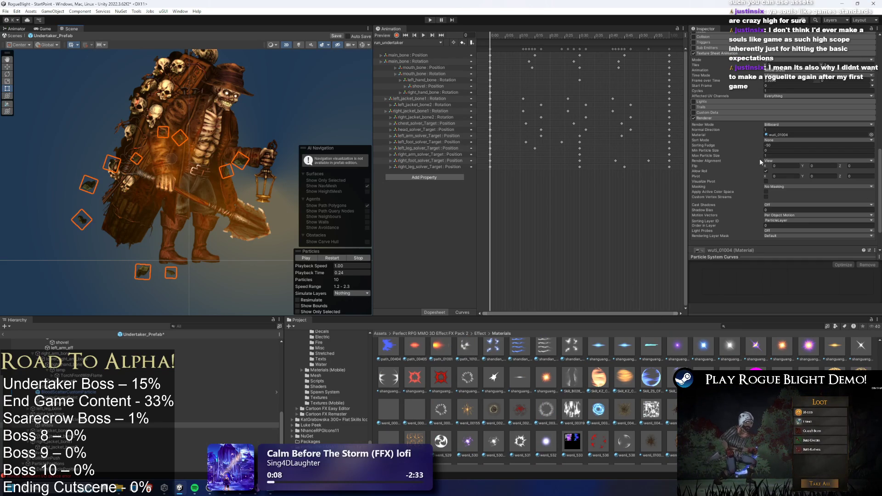
mouse_move(757, 164)
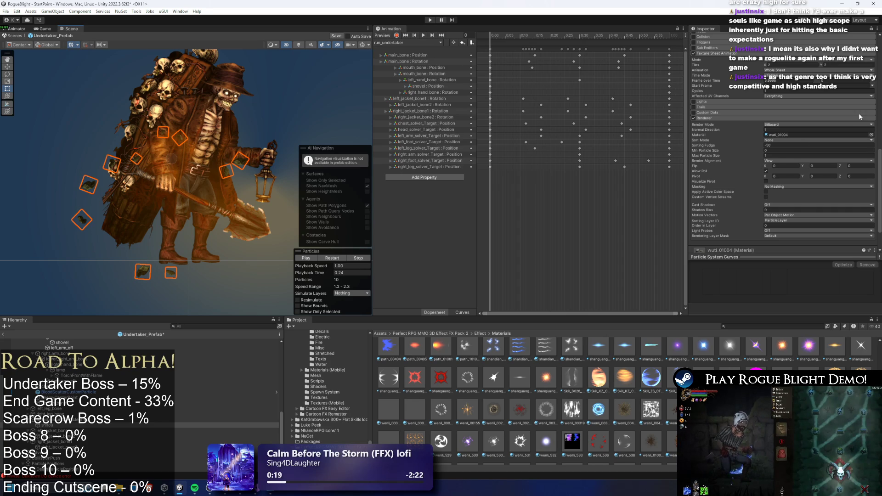
- Open the wuti_01004 material, then search the project for 'wend' to find Wendigo art
click(795, 134)
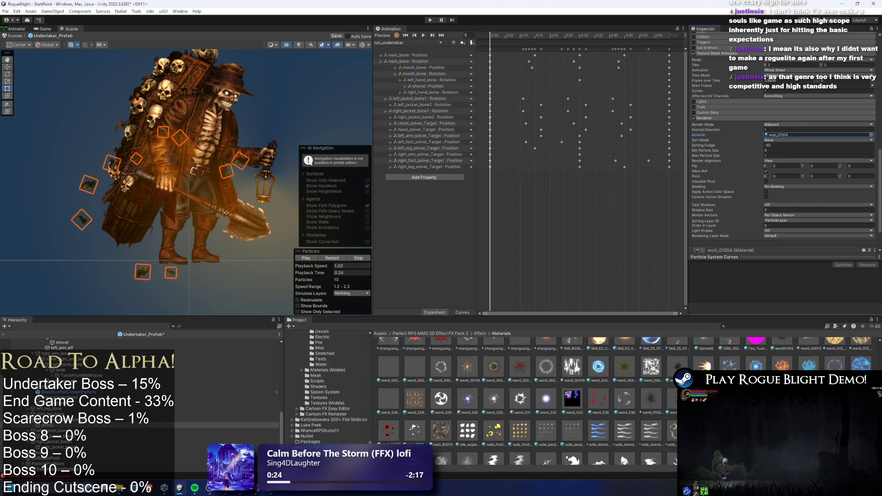
double_click(796, 134)
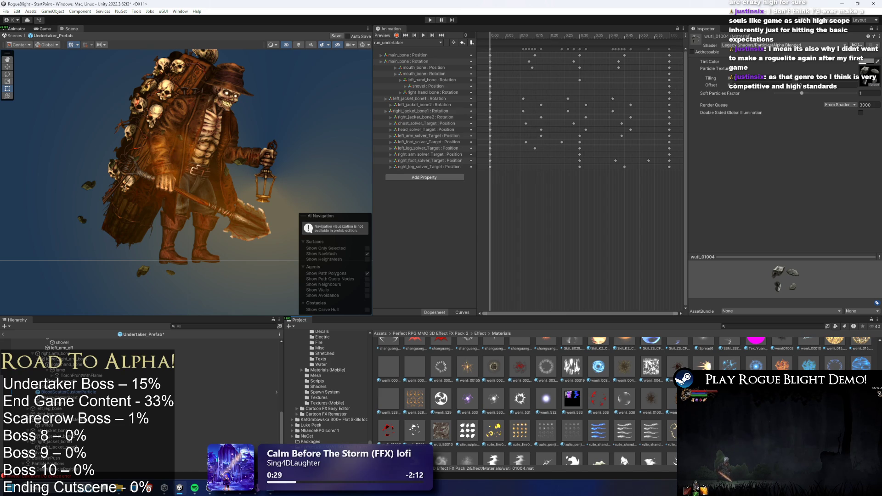
click(752, 326)
text(we)
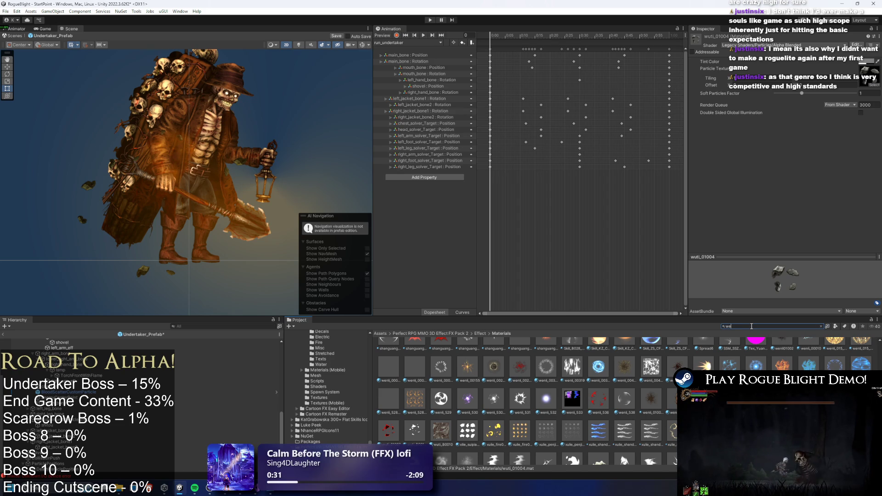
text(ndio)
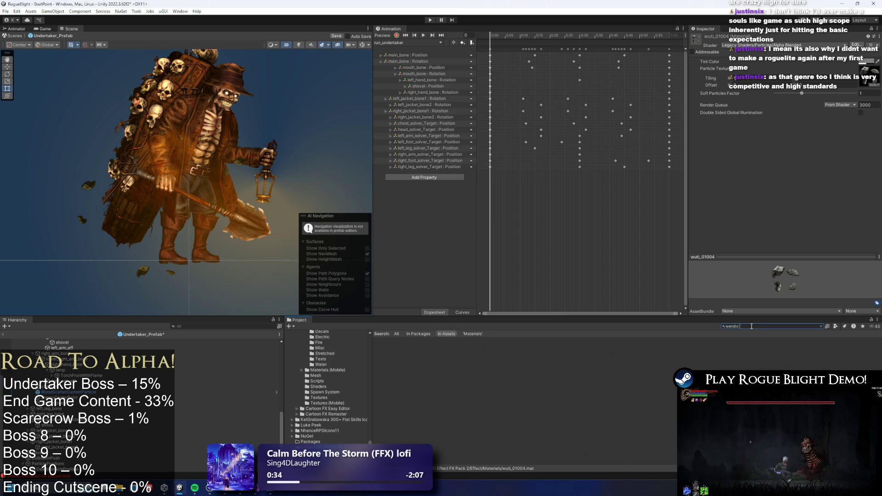
key(BackSpace)
key(BackSpace)
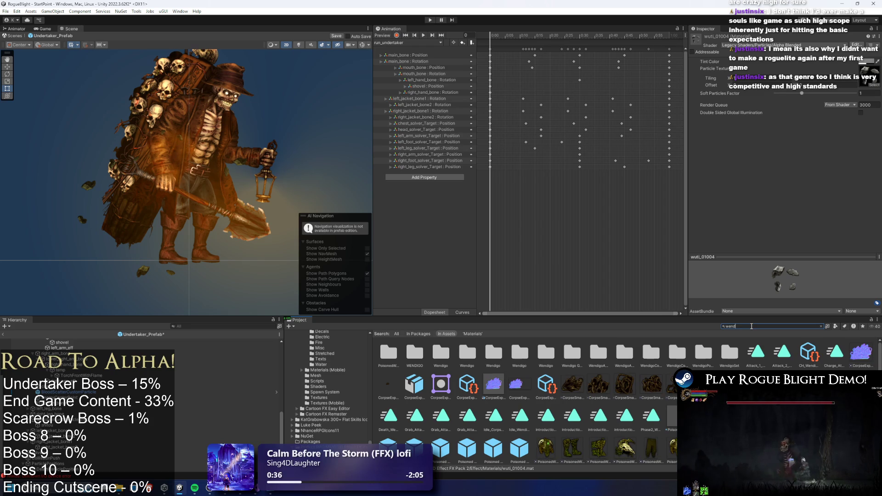
click(573, 385)
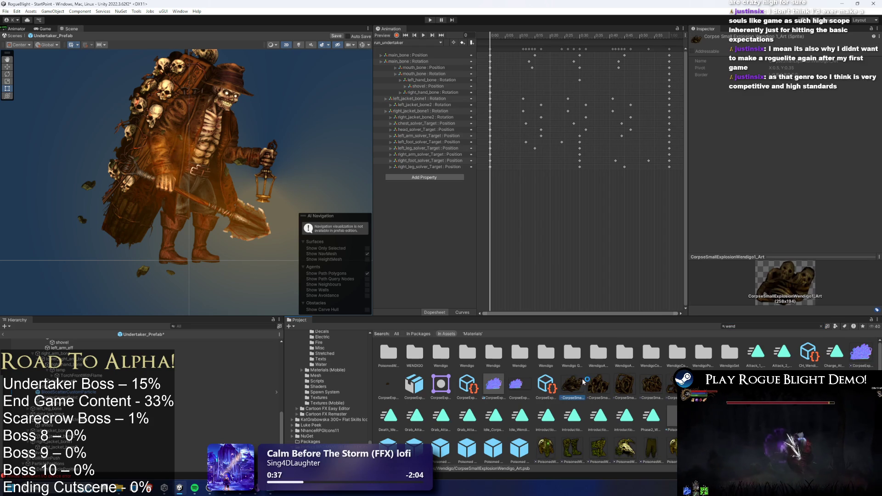
key(BackSpace)
key(BackSpace)
key(BackSpace)
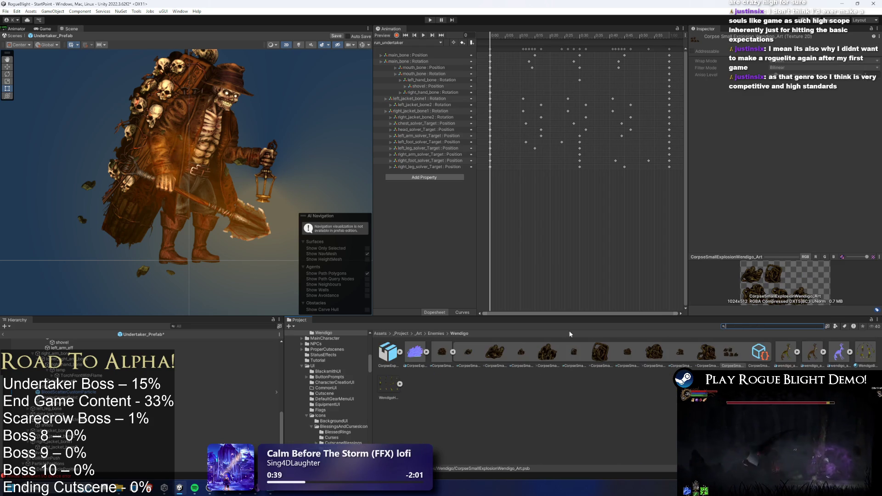
- View CorpseSmallExplosionWendigo_Art's slices in Sprite Editor and skinning mode, then close it
click(453, 351)
click(441, 352)
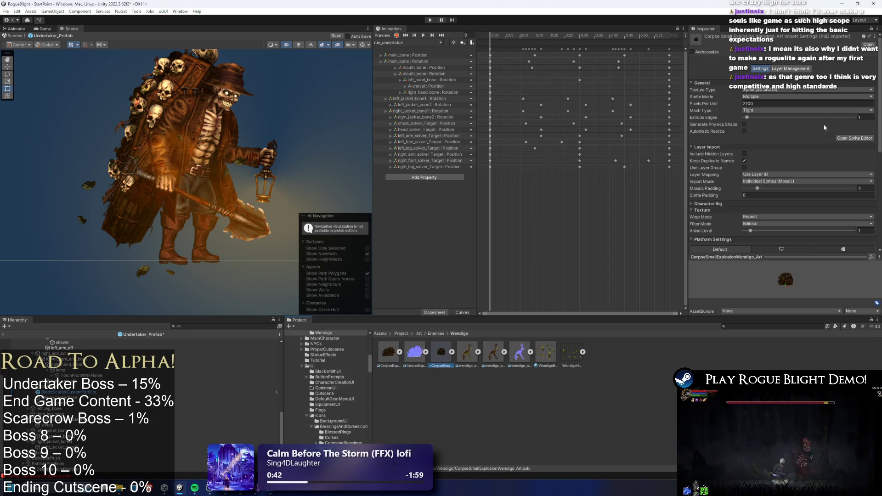
click(853, 139)
click(326, 142)
click(16, 13)
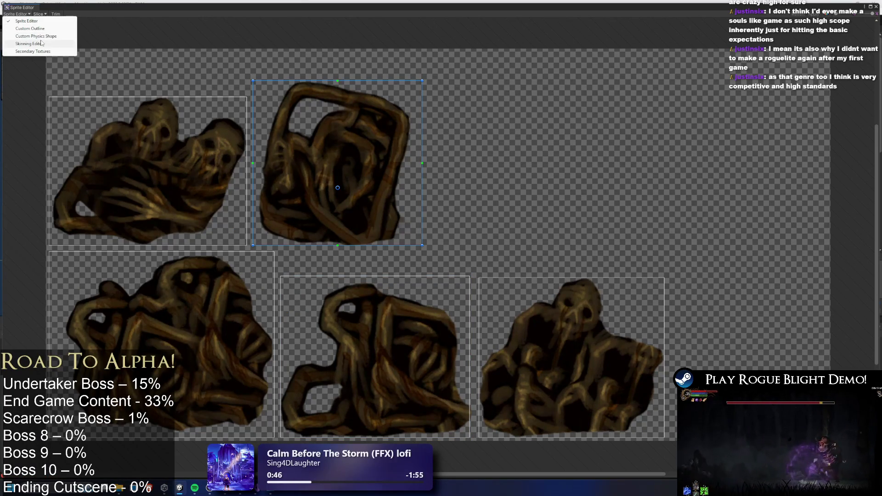
click(47, 44)
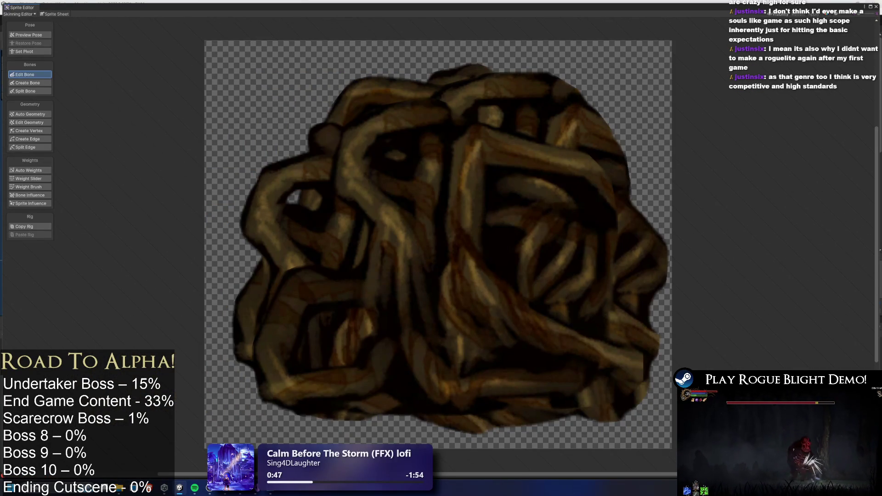
click(876, 6)
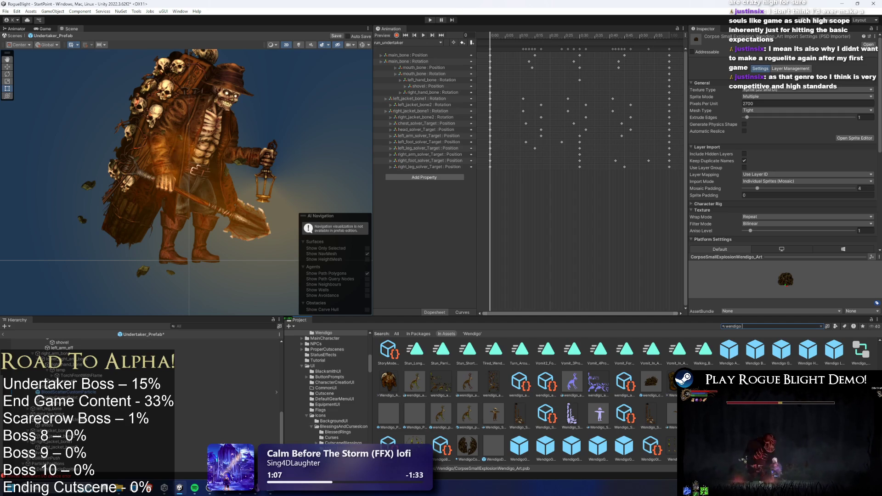
- View the WendigoHandsSpritesSheet layout in the Sprite Editor, then close it
click(671, 448)
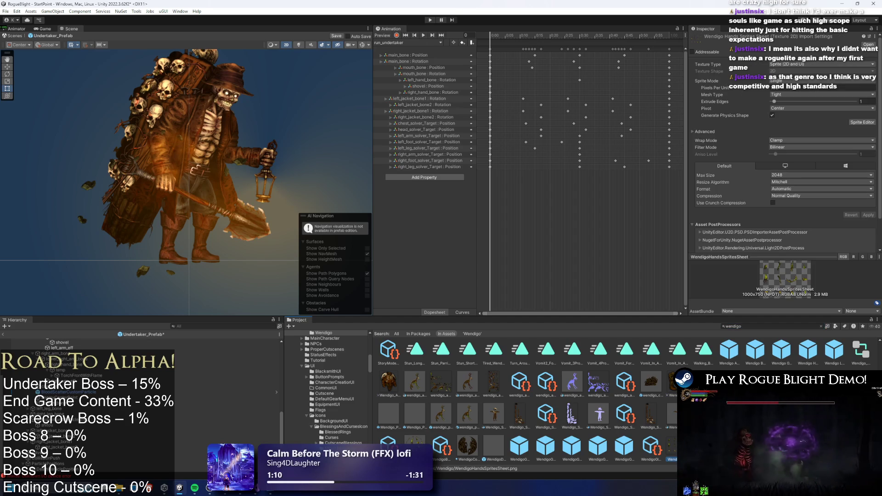
click(862, 122)
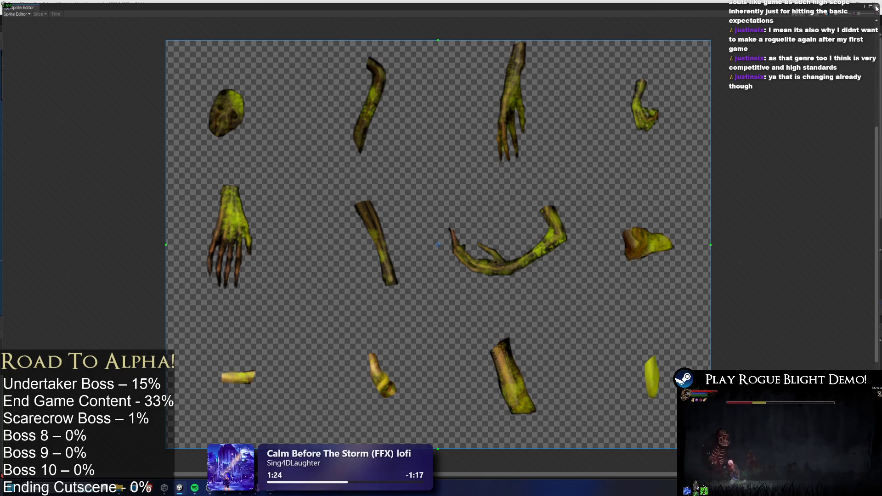
click(877, 8)
- Refine the project search to 'wendig explo' and select the Poison_Particle_Explosion_Wendigo prefab
click(756, 326)
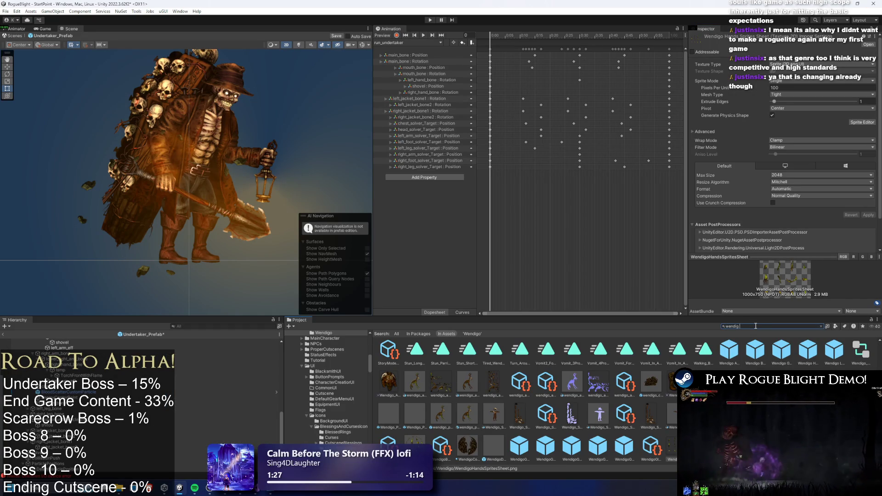
text(plo)
click(810, 353)
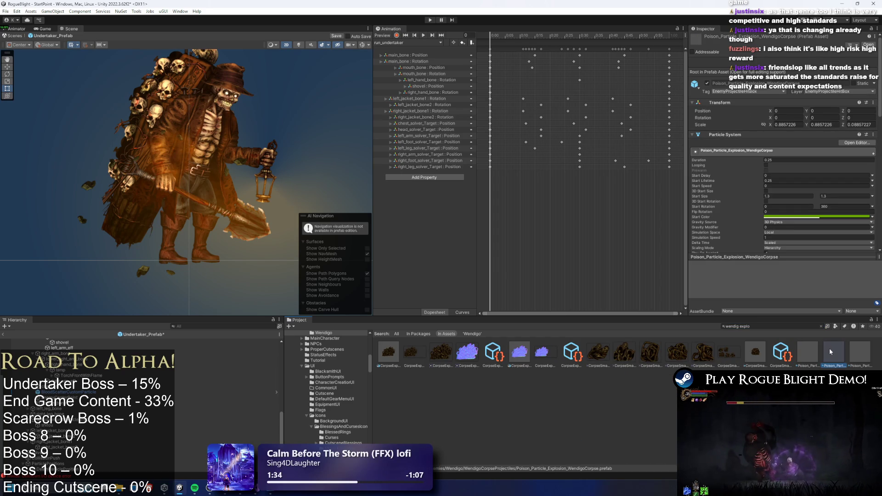
- Open the WendigoCorpse explosion prefab, discarding Undertaker changes, and scrub playback to 0.47 seconds
double_click(830, 350)
click(462, 257)
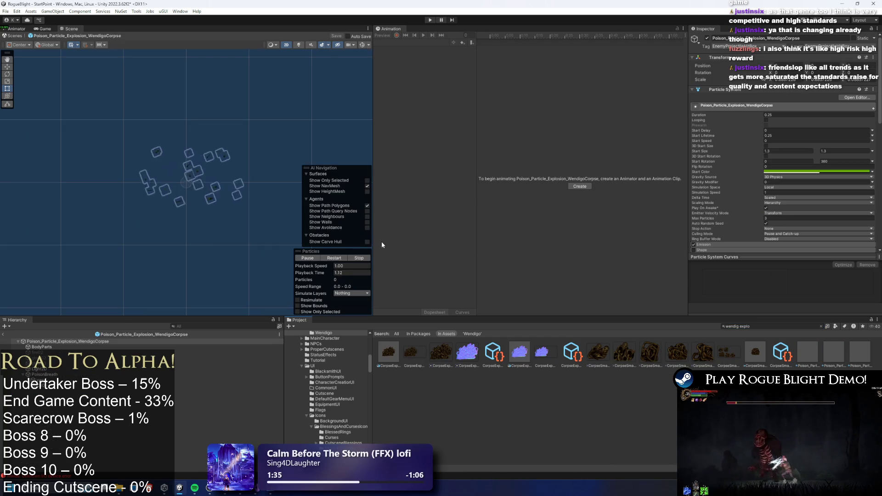
click(344, 258)
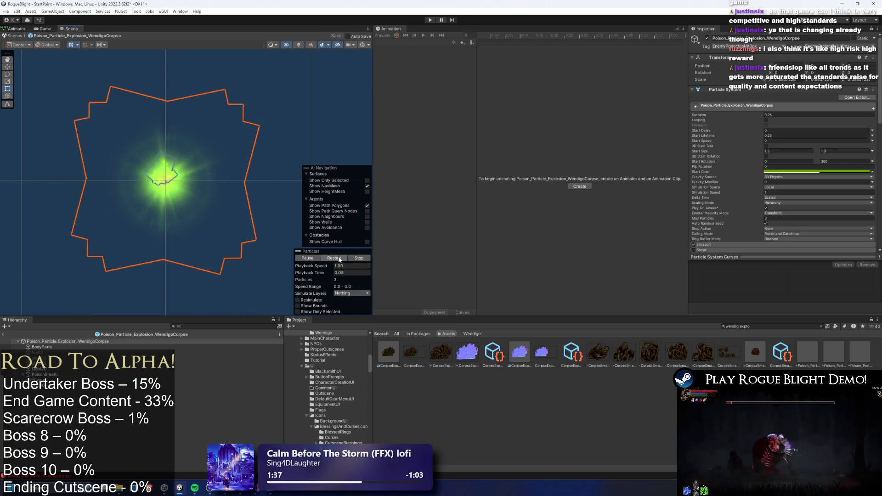
drag(325, 274, 406, 273)
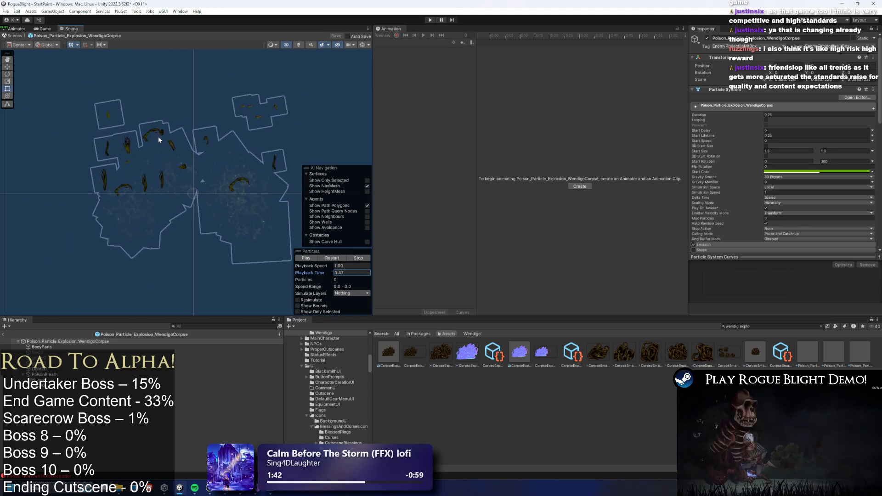
- Expand BodyParts' Texture Sheet Animation, scrub to 0.78 seconds, and select its WendigoHandsSpritesSheet diffuse texture
click(92, 380)
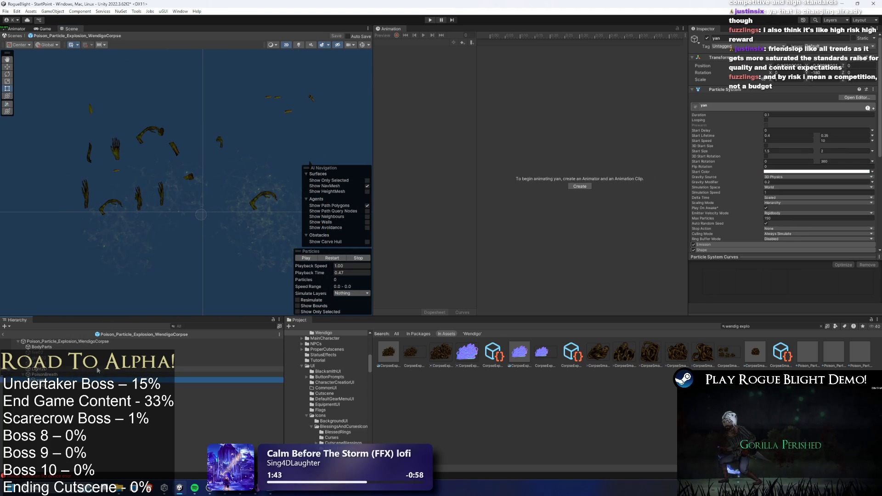
click(54, 349)
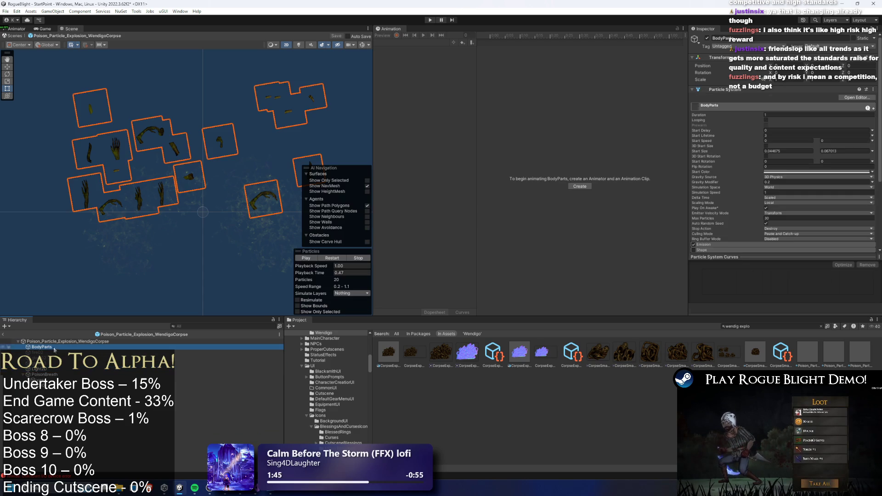
scroll(745, 185, down, 6)
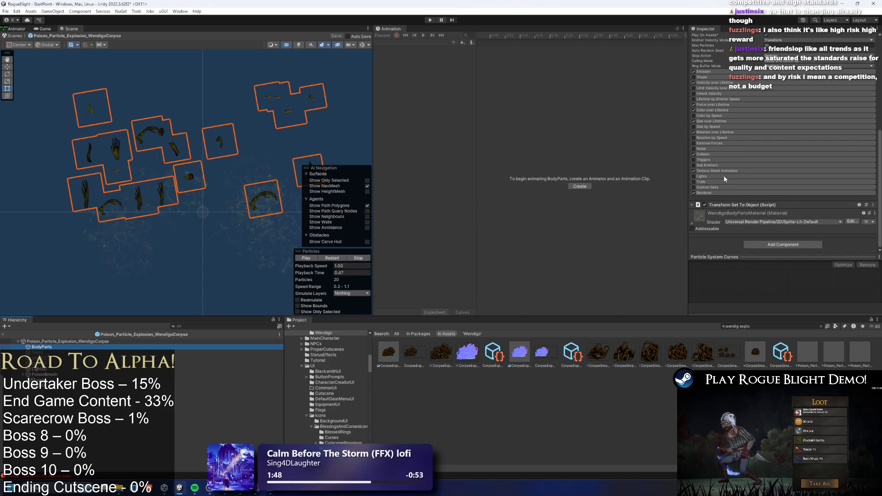
scroll(735, 202, down, 2)
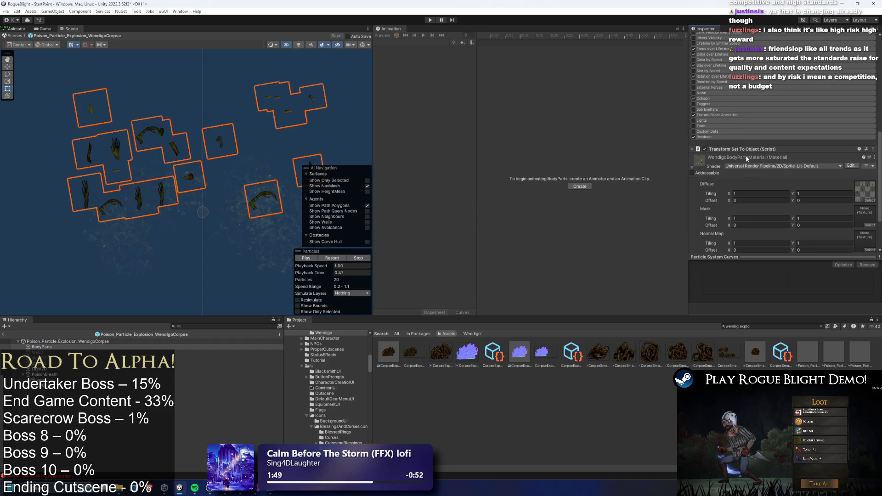
click(725, 115)
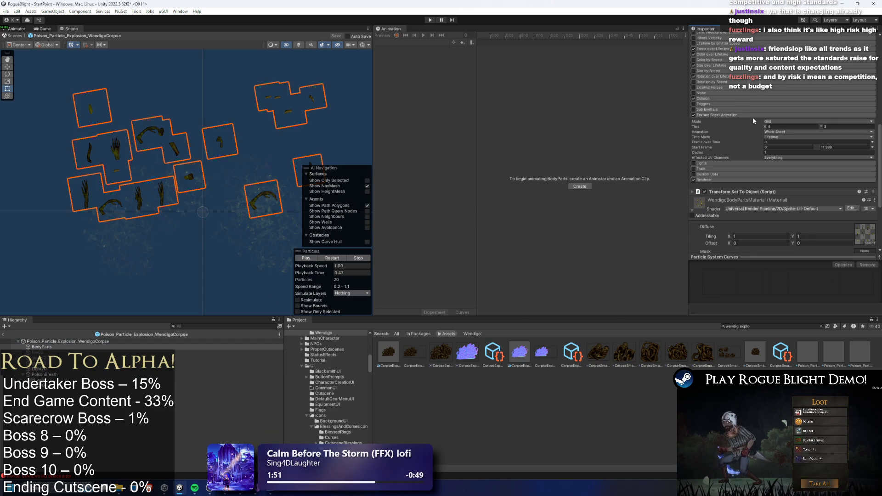
scroll(827, 160, down, 2)
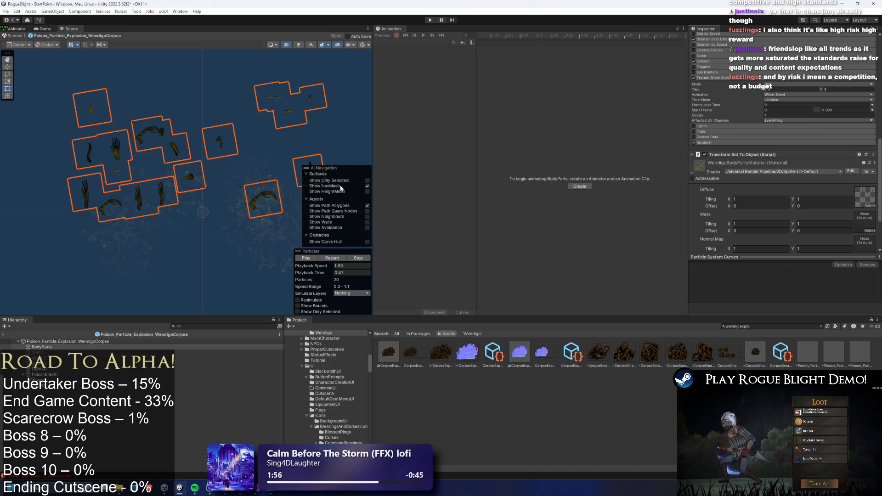
drag(331, 277, 390, 275)
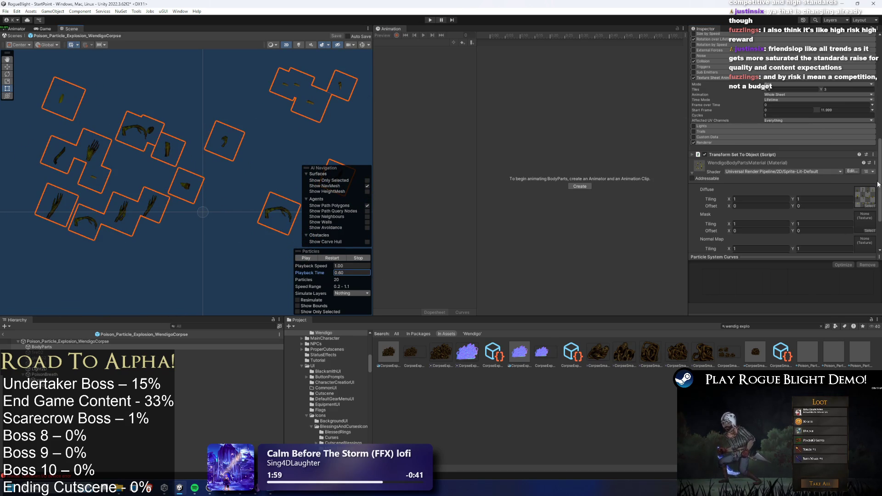
click(865, 196)
click(573, 354)
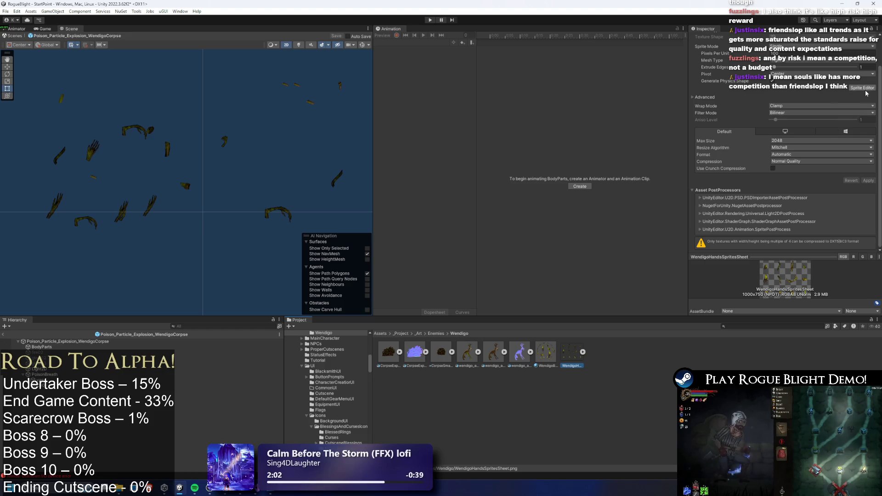
- Open WendigoHandsSpritesSheet in the external image editor and switch over to Photoshop
click(865, 91)
click(876, 6)
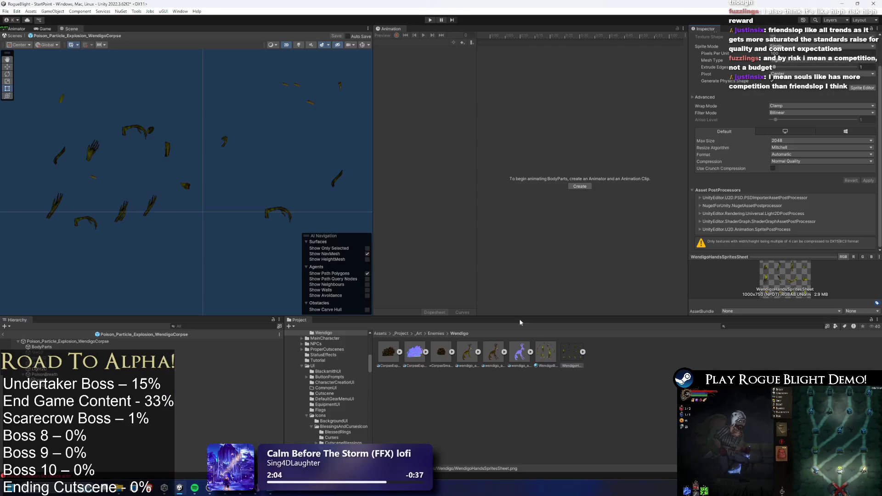
right_click(572, 356)
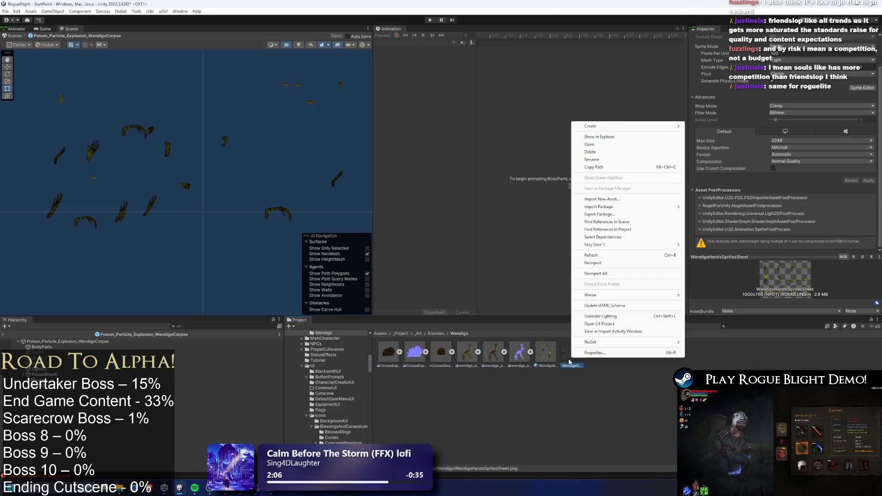
click(606, 145)
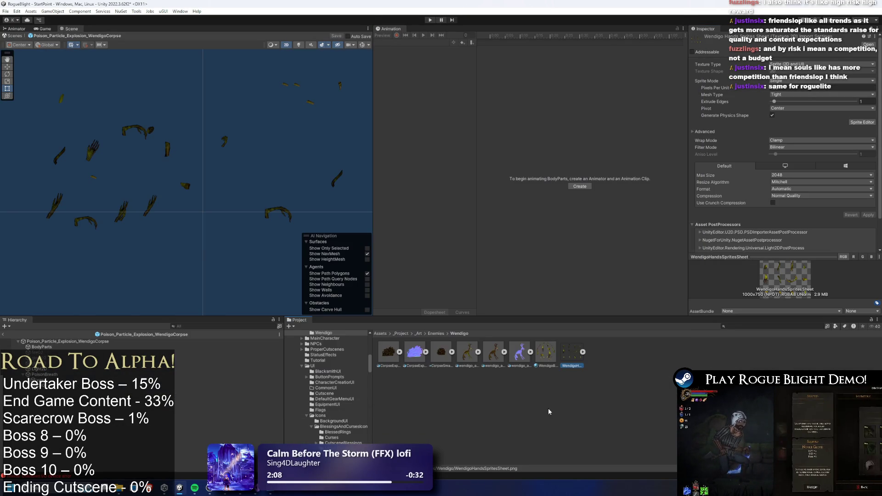
right_click(573, 335)
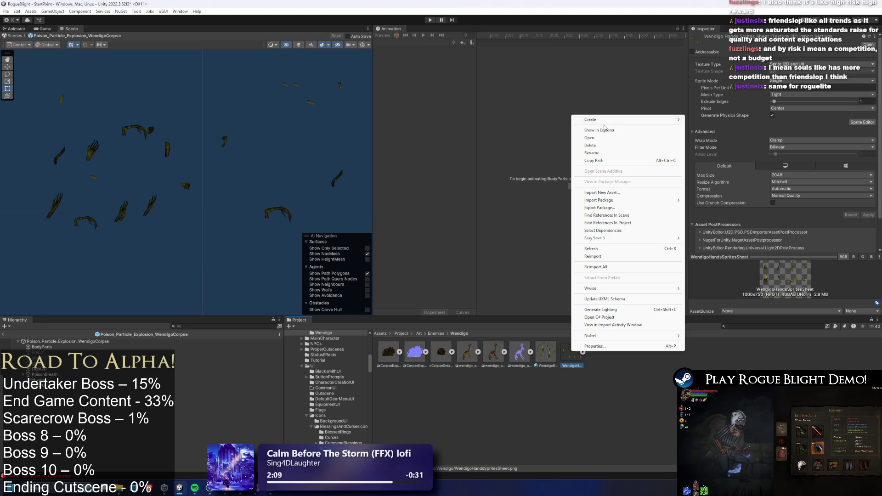
click(569, 125)
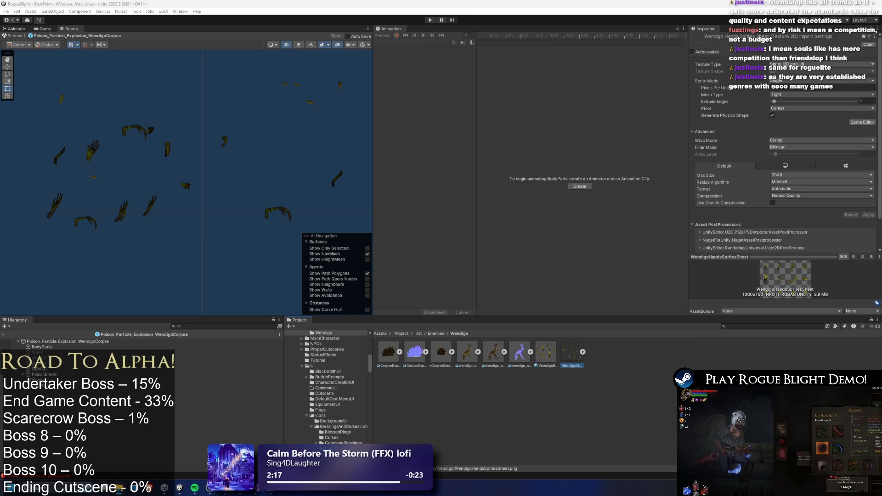
key(alt+Tab)
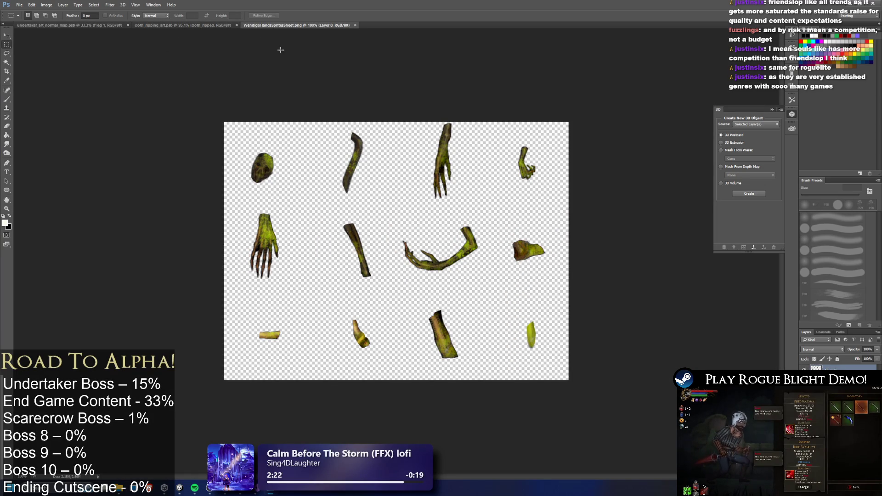
- In cloth_ripping_art, cut the cloth pieces off and resize the image to a square canvas
click(168, 27)
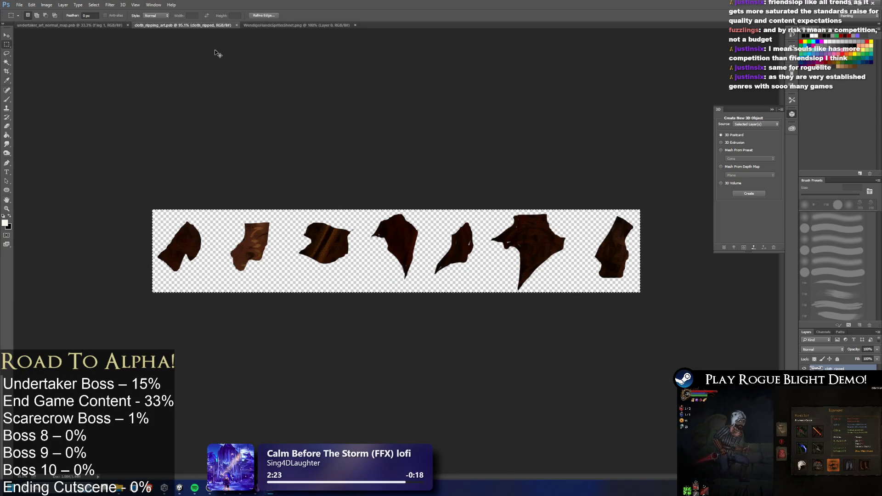
key(ctrl+v)
key(ctrl+z)
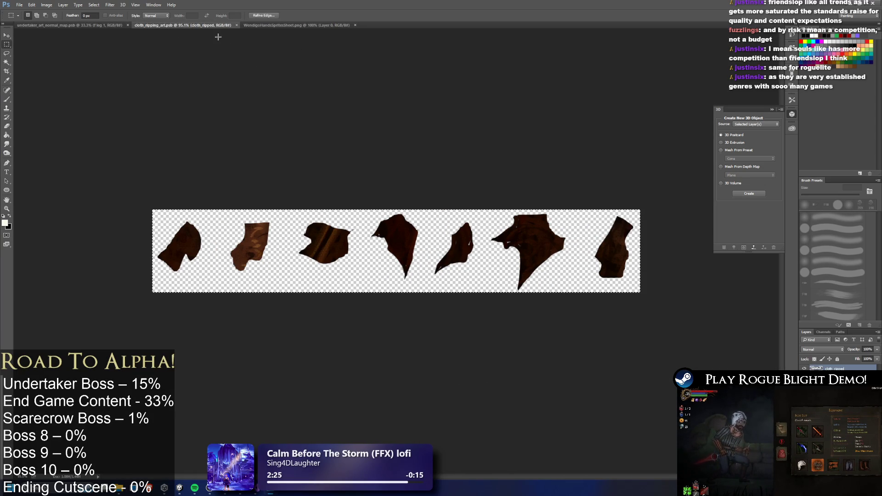
click(47, 5)
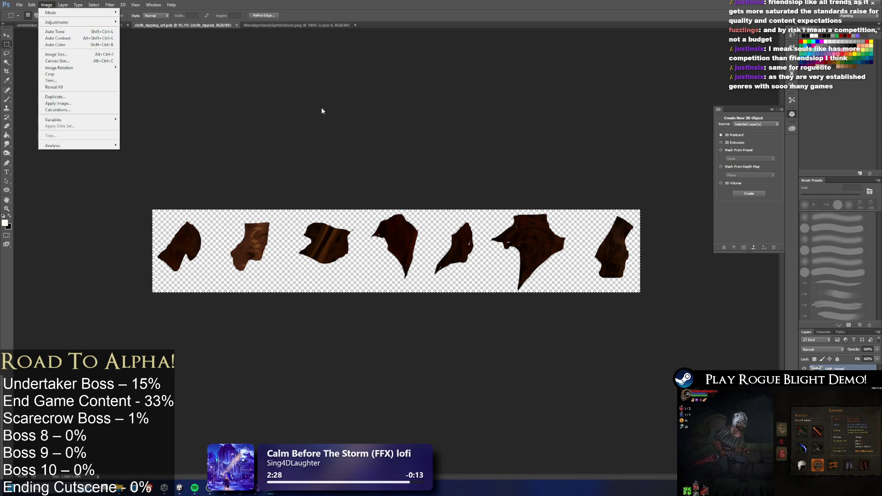
key(Escape)
key(ctrl+a)
key(Delete)
click(47, 5)
click(71, 55)
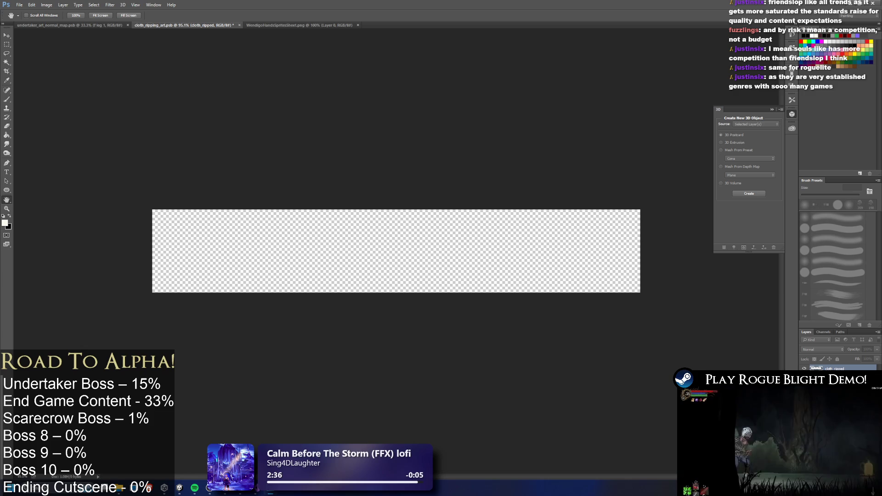
key(Return)
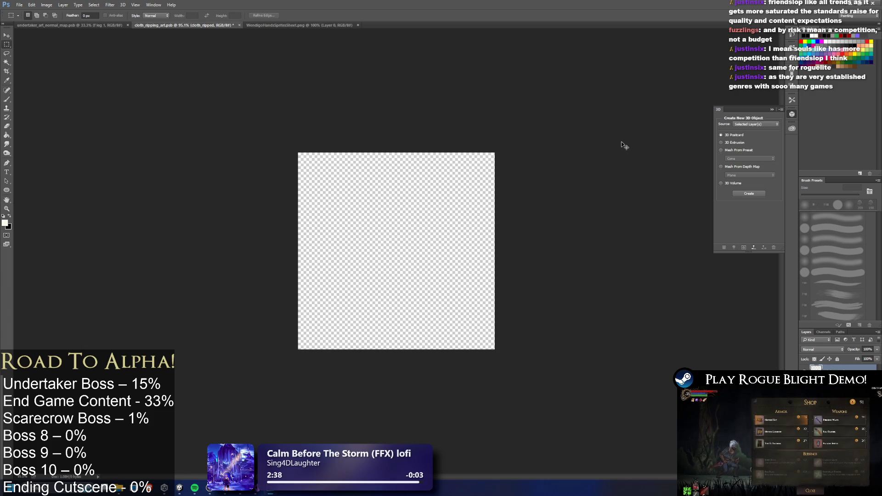
- Move the first three cloth pieces up to form the top row
mouse_move(467, 245)
mouse_down()
mouse_move(598, 211)
mouse_move(577, 205)
mouse_up()
click(7, 36)
mouse_move(466, 247)
mouse_down()
mouse_move(549, 179)
mouse_move(465, 186)
mouse_up()
key(Right)
key(Right)
key(Right)
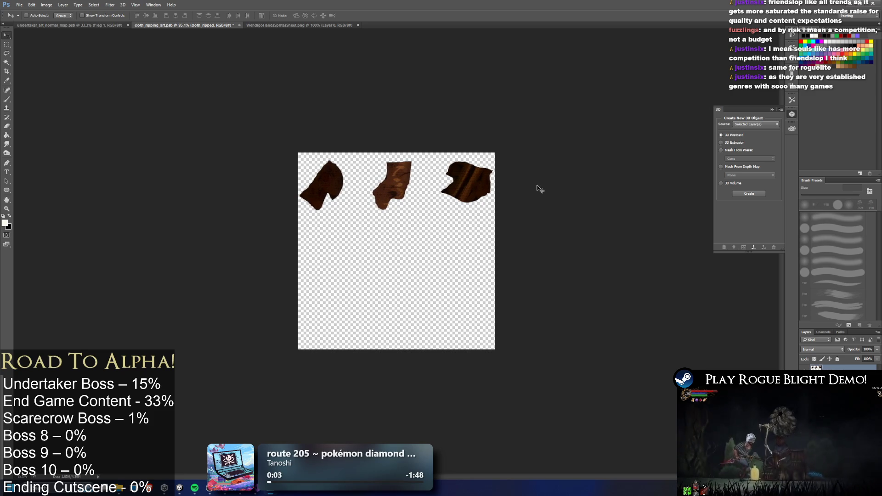
- Paste the remaining cloth pieces as middle and bottom rows and align them
key(ctrl+v)
mouse_move(562, 256)
mouse_down()
mouse_move(345, 260)
mouse_move(351, 269)
mouse_up()
key(ctrl+v)
mouse_move(600, 244)
mouse_down()
mouse_move(532, 280)
mouse_move(404, 305)
mouse_move(325, 361)
mouse_move(169, 340)
mouse_move(142, 358)
mouse_move(111, 357)
mouse_up()
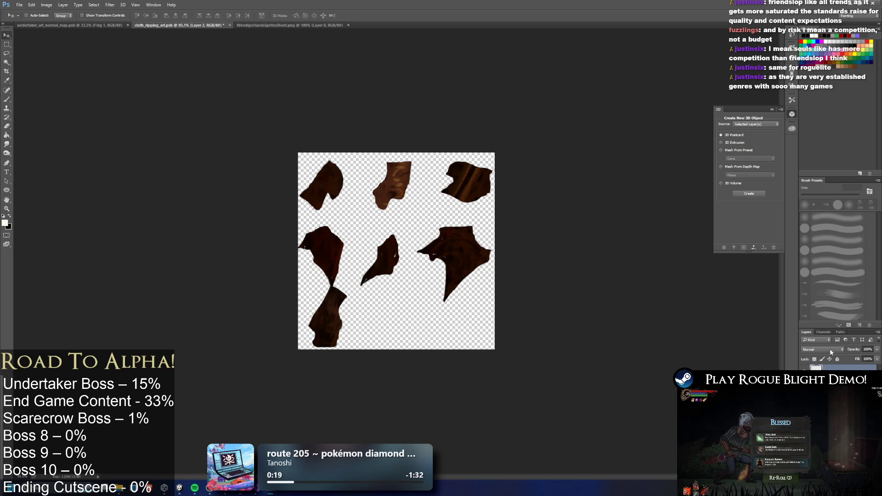
click(831, 367)
drag(496, 265, 497, 254)
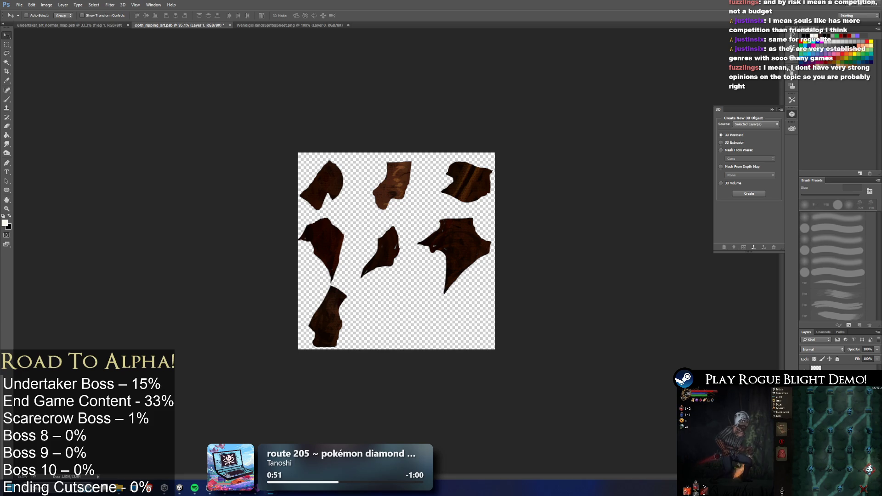
click(842, 368)
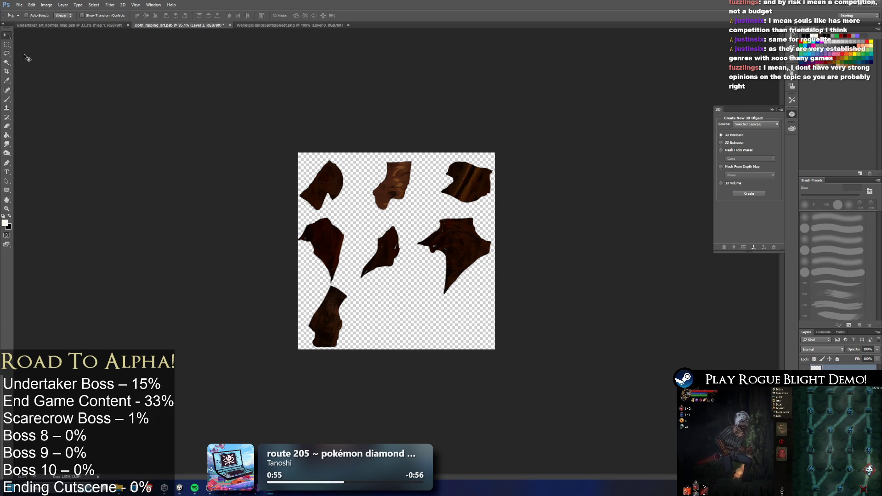
click(6, 54)
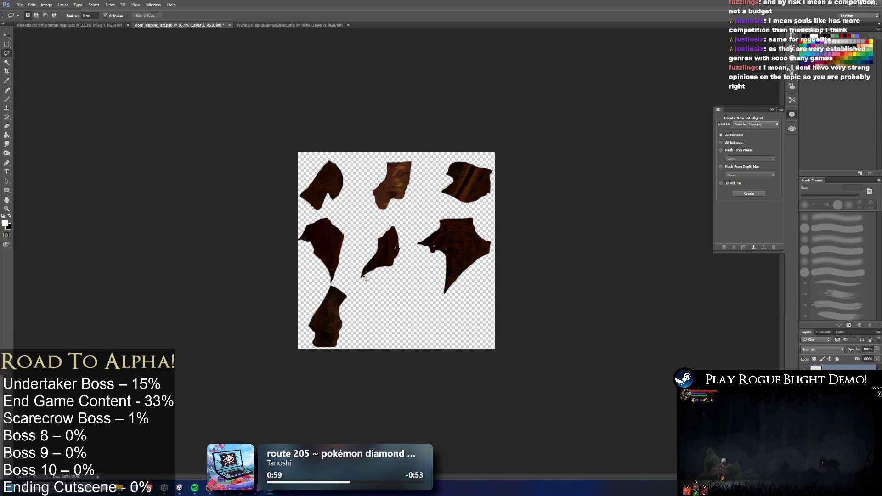
- Lasso and delete the top of the bottom-left cloth piece
mouse_move(322, 293)
mouse_down()
mouse_move(313, 288)
mouse_move(321, 283)
mouse_up()
key(Delete)
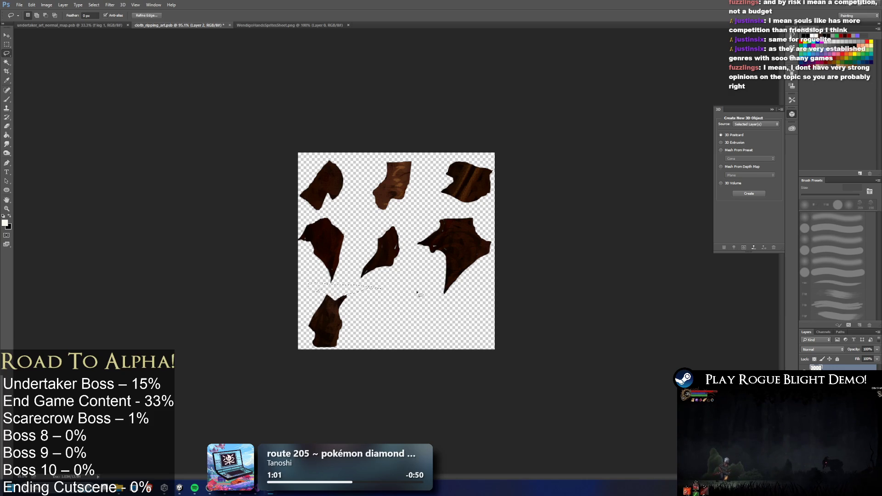
key(alt+bracketleft)
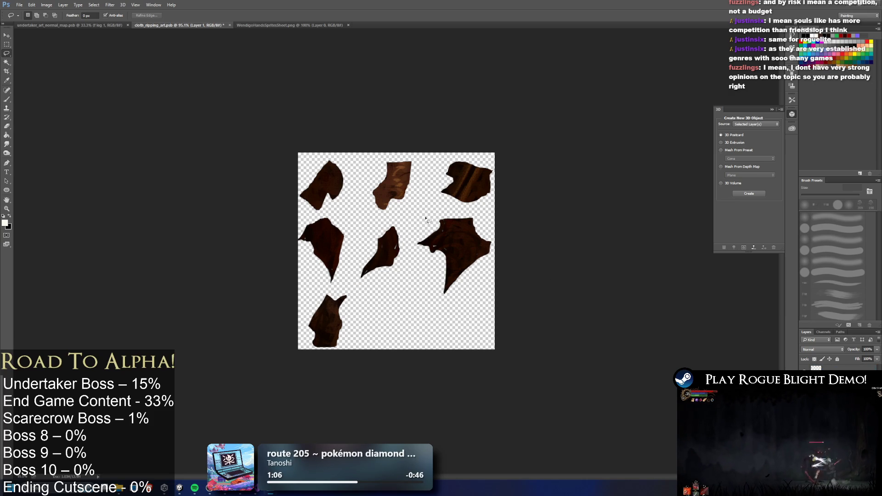
mouse_move(433, 209)
mouse_down()
mouse_move(407, 239)
mouse_move(537, 272)
mouse_move(555, 223)
mouse_move(413, 221)
mouse_move(528, 296)
mouse_up()
click(580, 242)
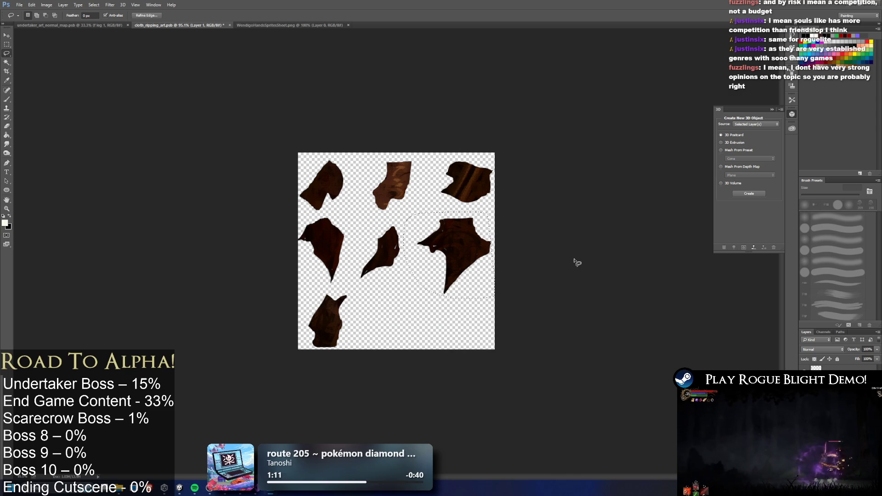
click(448, 280)
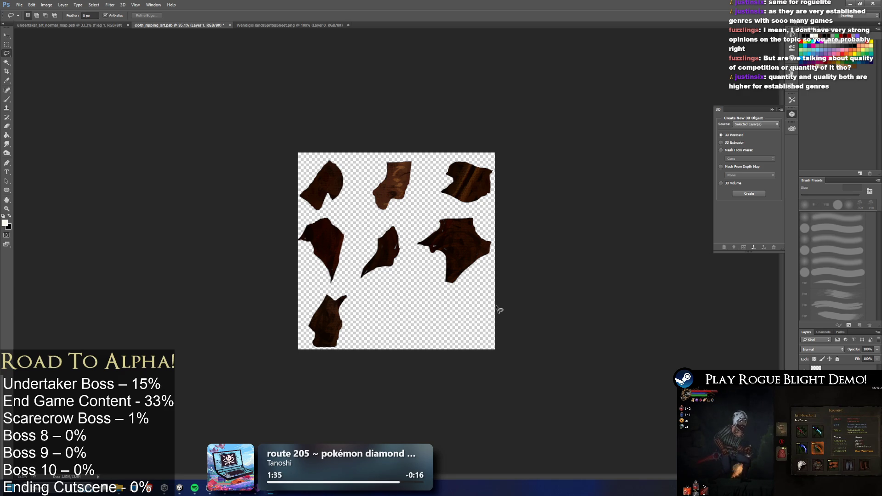
- Copy the top-middle cloth piece onto its own layer and place it in the bottom row
mouse_move(396, 161)
mouse_down()
mouse_move(414, 169)
mouse_move(428, 142)
mouse_up()
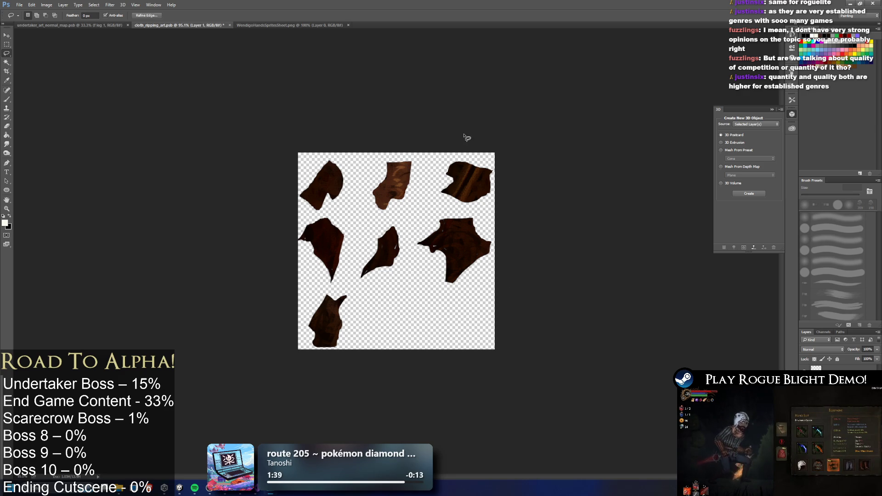
key(ctrl+j)
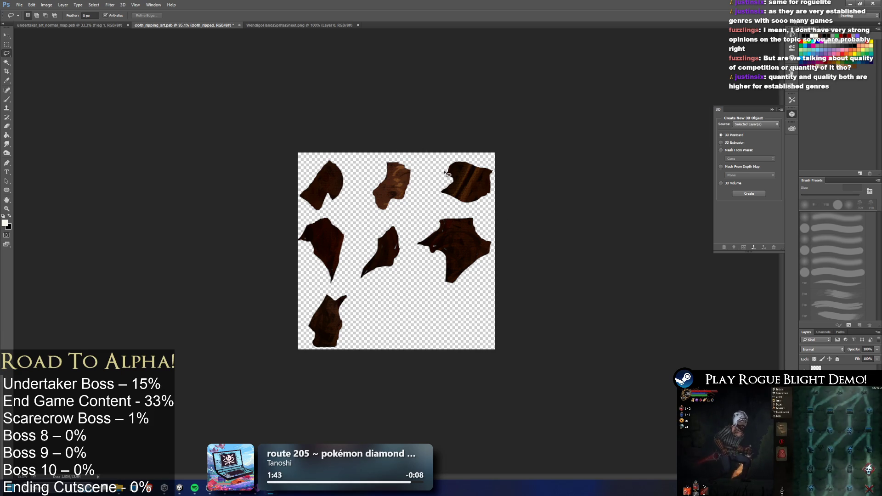
mouse_move(363, 154)
mouse_down()
mouse_move(426, 158)
mouse_move(441, 150)
mouse_up()
key(ctrl+j)
click(7, 36)
click(6, 35)
drag(396, 193, 393, 331)
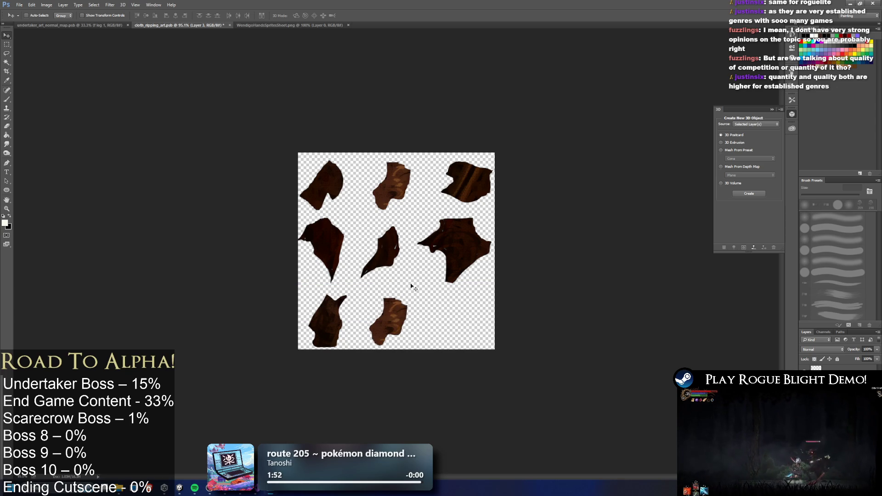
click(7, 54)
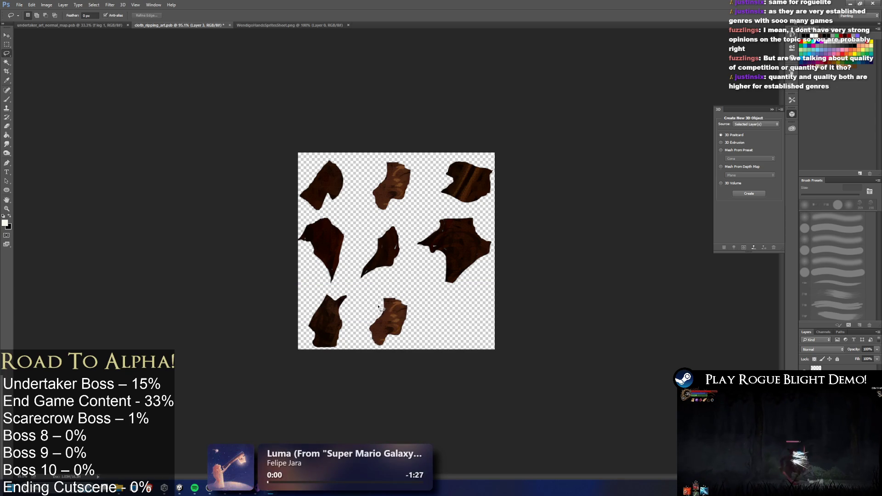
- Make Layer 1 active and clear stray selections around the middle pieces
mouse_move(388, 294)
mouse_down()
mouse_move(438, 297)
mouse_move(404, 315)
mouse_move(355, 301)
mouse_move(370, 338)
mouse_move(411, 342)
mouse_move(430, 333)
mouse_move(413, 315)
mouse_up()
click(410, 338)
click(416, 331)
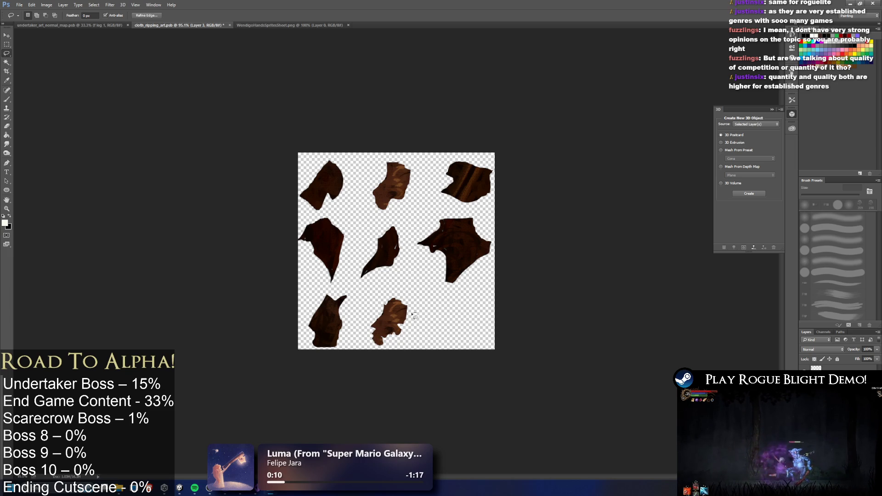
click(438, 315)
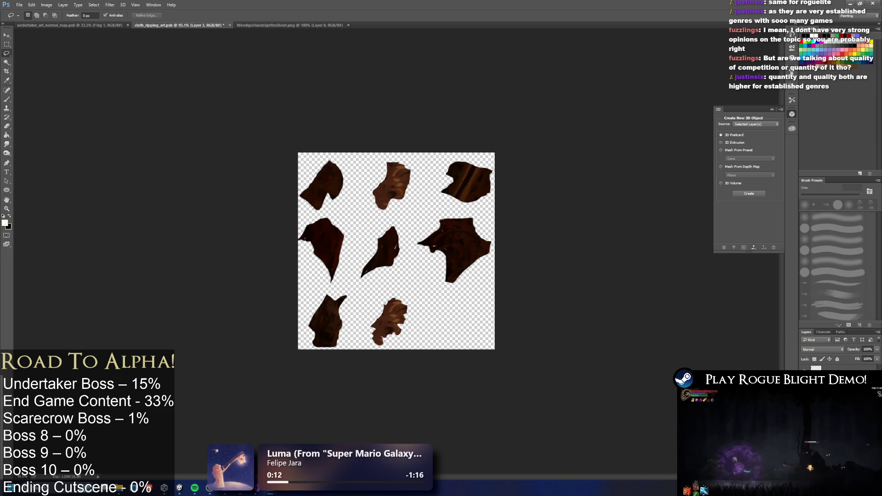
key(alt+bracketleft)
key(alt+bracketleft)
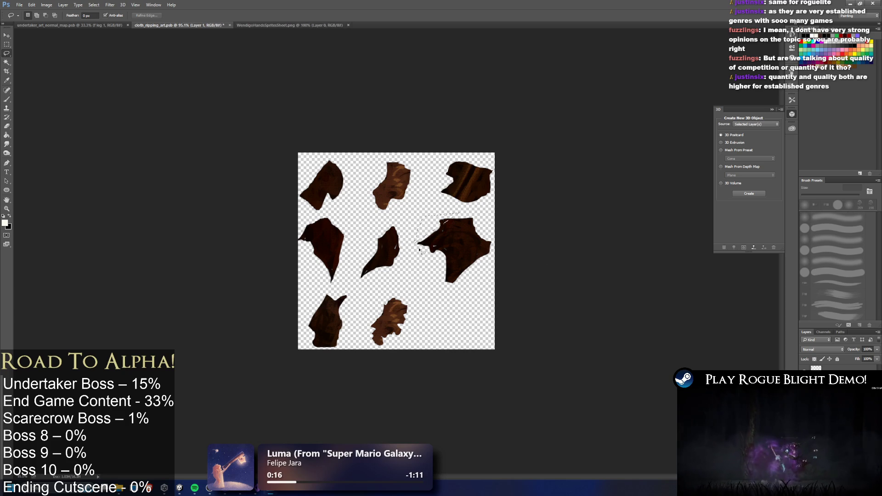
mouse_move(438, 275)
mouse_down()
mouse_move(484, 281)
mouse_move(411, 280)
mouse_move(467, 281)
mouse_move(478, 269)
mouse_move(484, 281)
mouse_up()
click(509, 279)
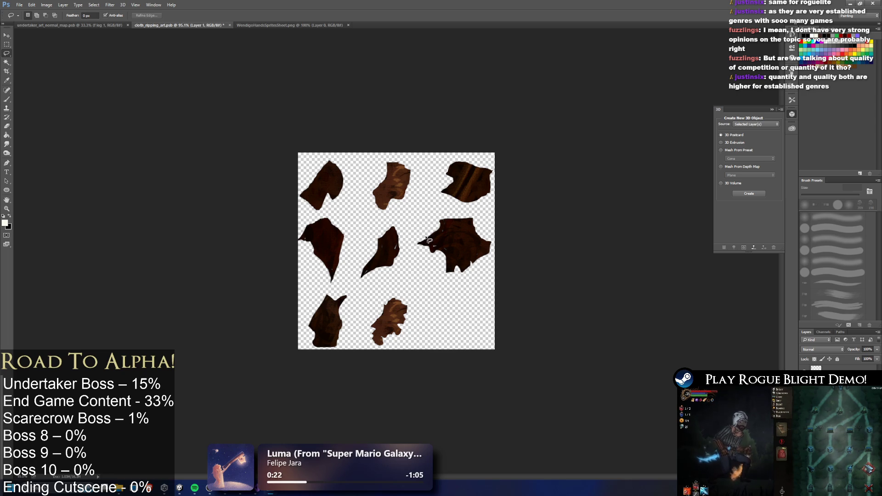
- Copy a patch of the right-middle piece into the empty bottom-right slot
mouse_move(435, 241)
mouse_down()
mouse_move(416, 250)
mouse_move(413, 244)
mouse_up()
click(465, 226)
mouse_move(416, 212)
mouse_down()
mouse_move(456, 286)
mouse_move(487, 230)
mouse_move(462, 207)
mouse_up()
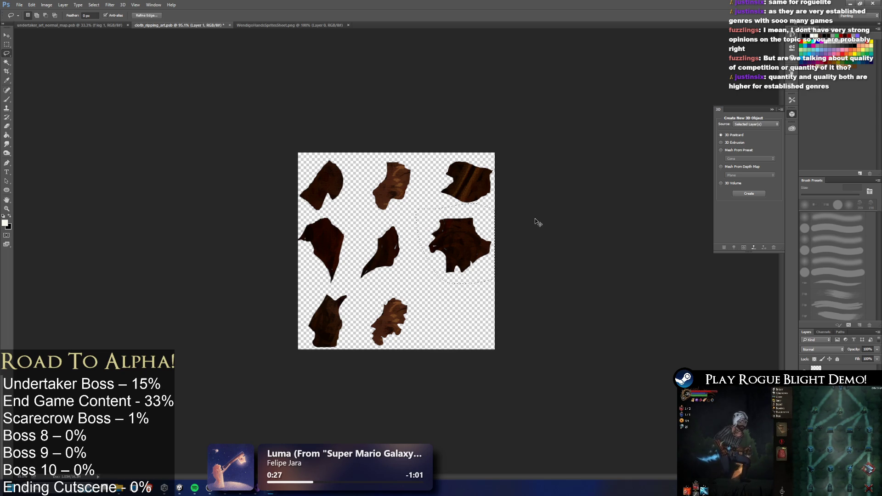
key(ctrl+v)
key(ctrl+t)
drag(467, 246, 467, 315)
key(Return)
- Erase areas along the new patch's left and right edges for a jagged look
mouse_move(446, 296)
mouse_down()
mouse_move(429, 309)
mouse_move(432, 342)
mouse_move(416, 294)
mouse_move(422, 281)
mouse_move(469, 304)
mouse_move(495, 336)
mouse_up()
key(Delete)
key(ctrl+d)
key(Delete)
key(ctrl+d)
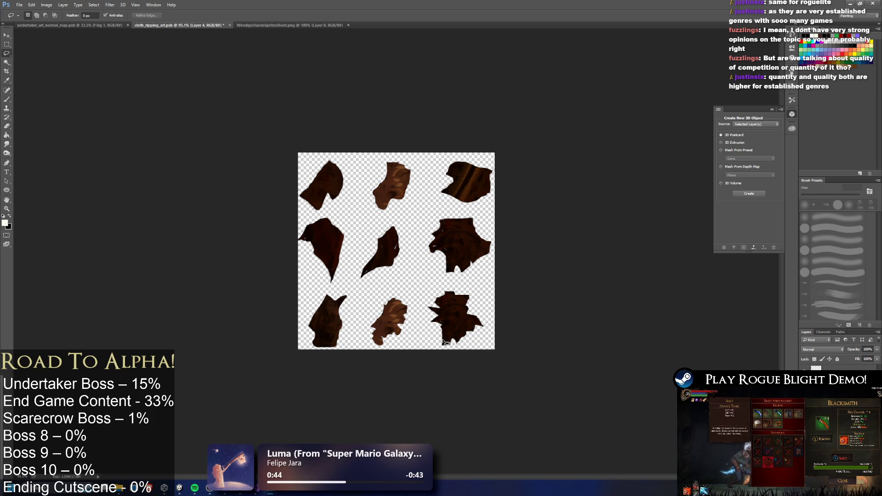
- Trim small bits from the bottom-right patch's edges
drag(455, 358, 438, 339)
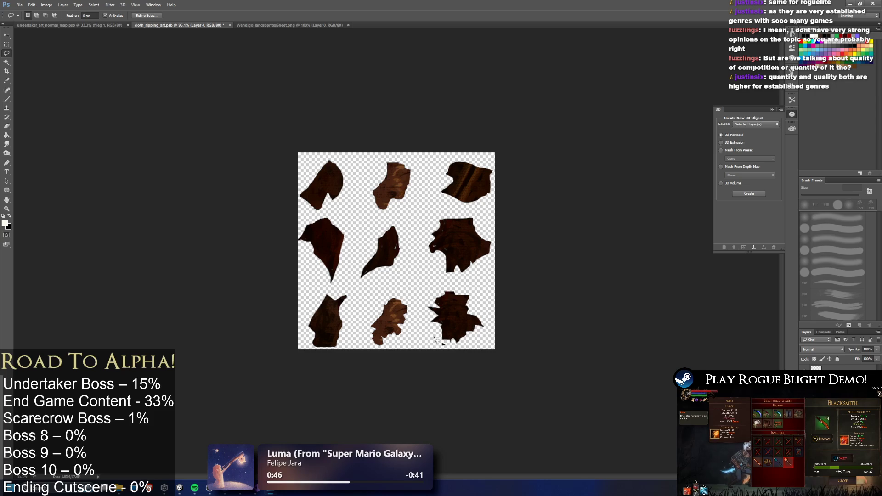
click(448, 344)
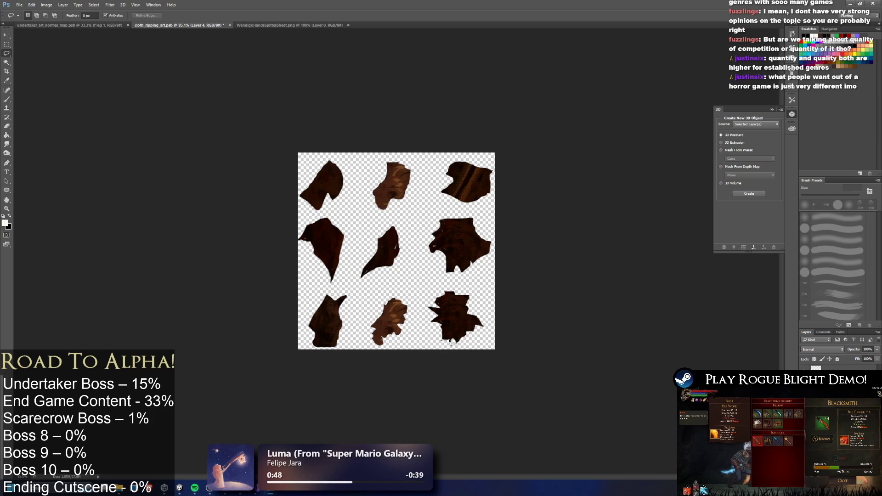
drag(454, 344, 464, 346)
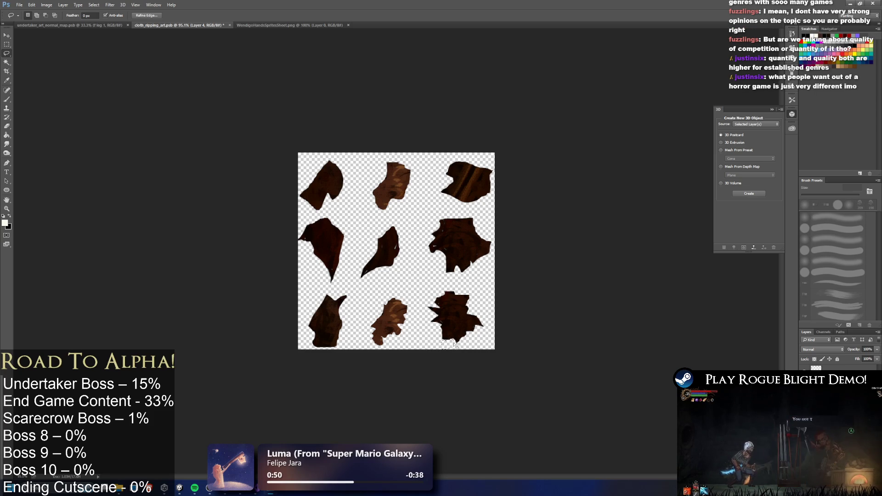
click(488, 344)
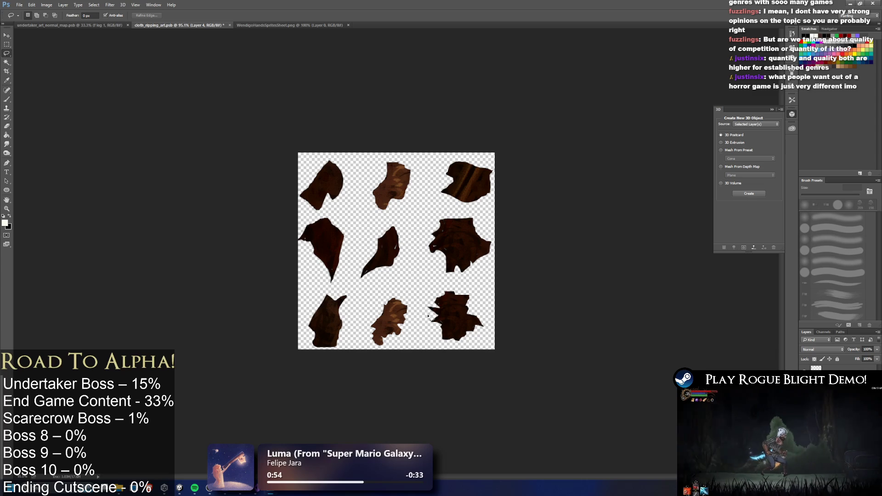
drag(437, 311, 427, 306)
click(431, 307)
click(450, 296)
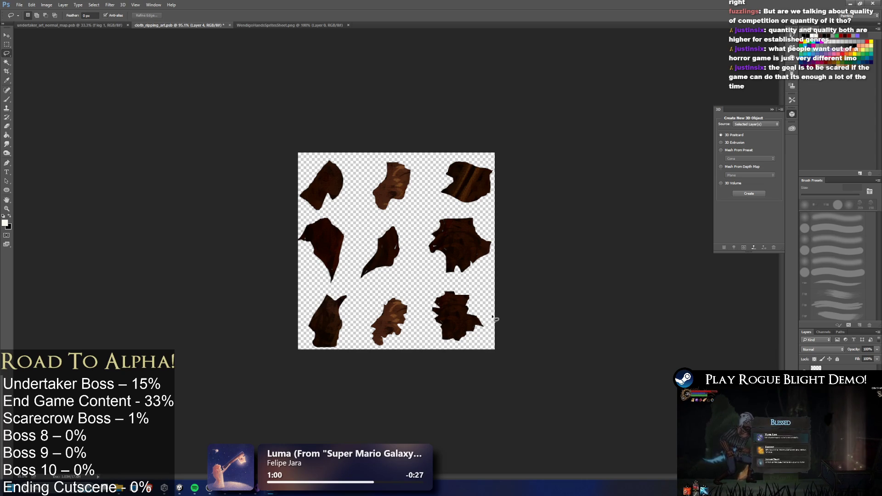
drag(482, 328, 528, 320)
click(533, 320)
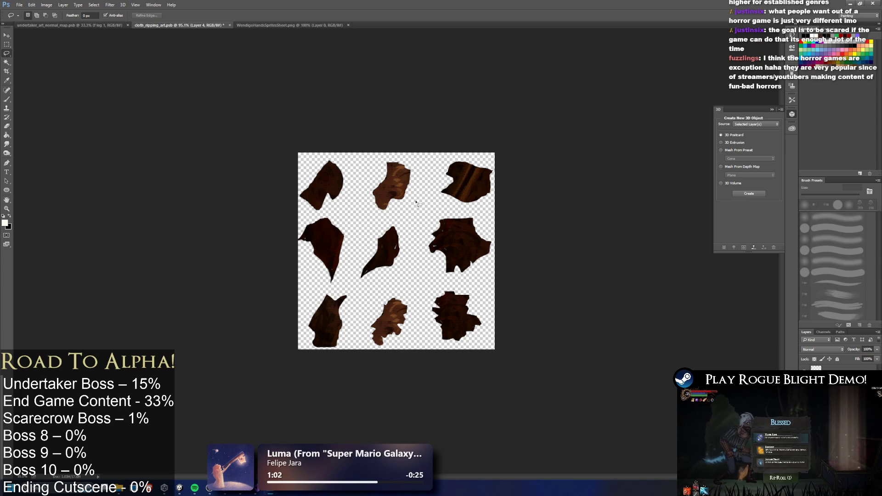
- Nudge the bottom-right piece right and down, then select Layer 2
click(6, 35)
key(Right)
key(Right)
key(Right)
key(Down)
key(Down)
key(Down)
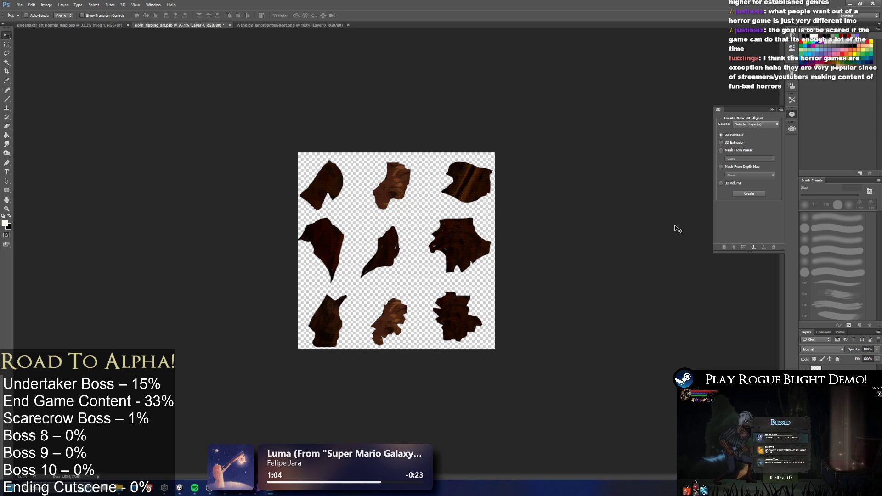
key(Right)
key(Right)
key(Right)
key(Down)
key(Down)
key(Down)
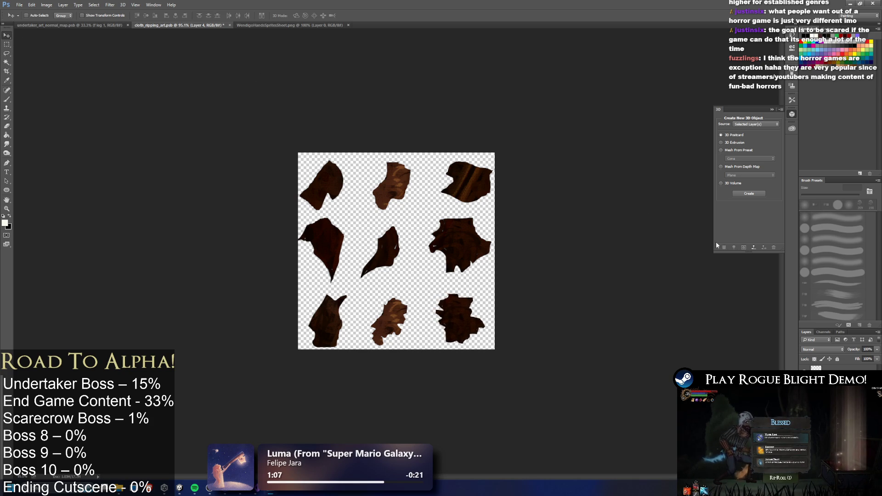
key(Right)
key(Right)
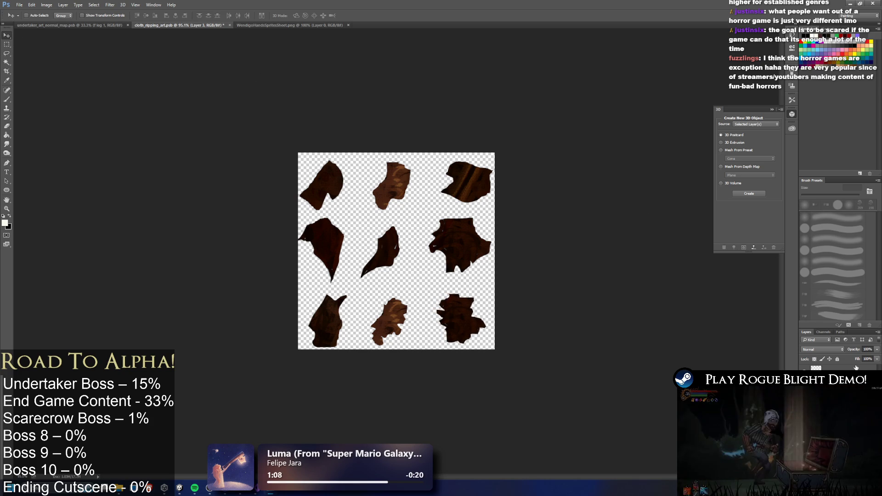
click(827, 373)
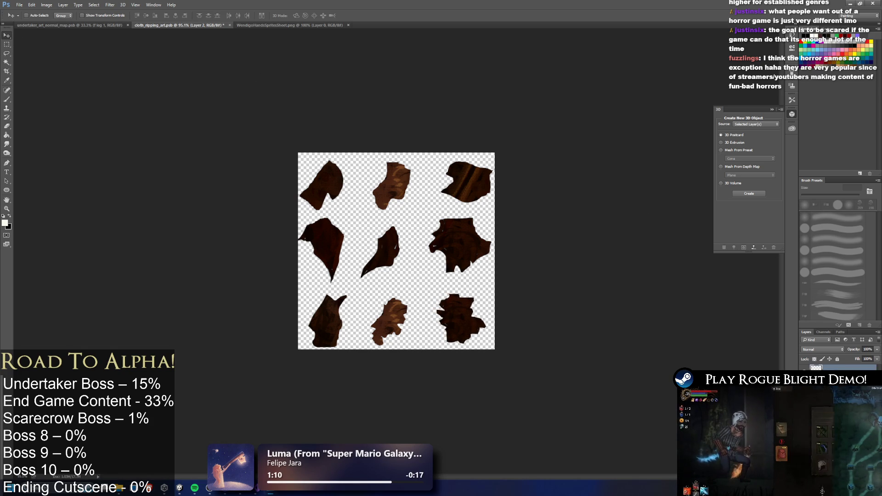
- Merge the selected fragment layers into one layer
shift+click(827, 381)
right_click(827, 373)
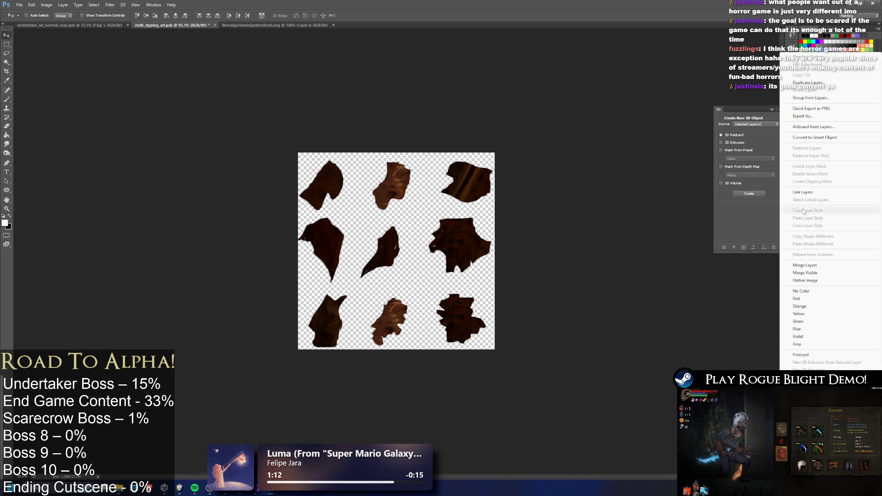
click(818, 266)
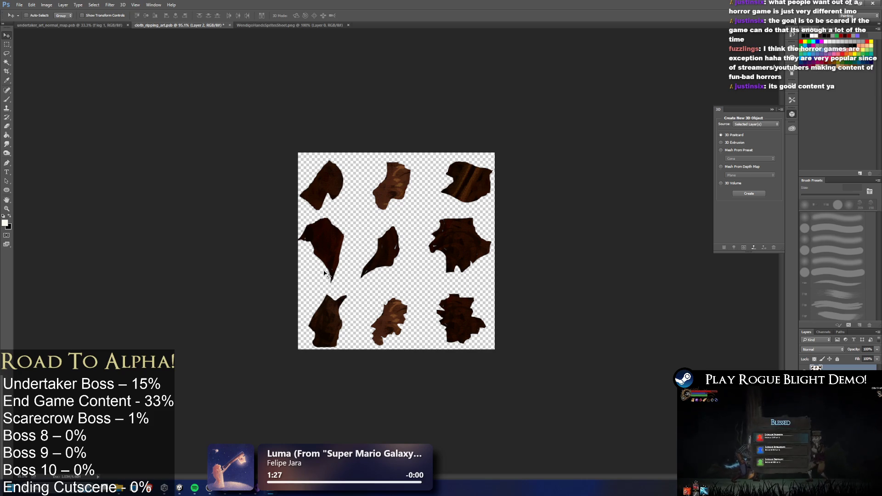
- Lasso the middle row of pieces and nudge it right
key(l)
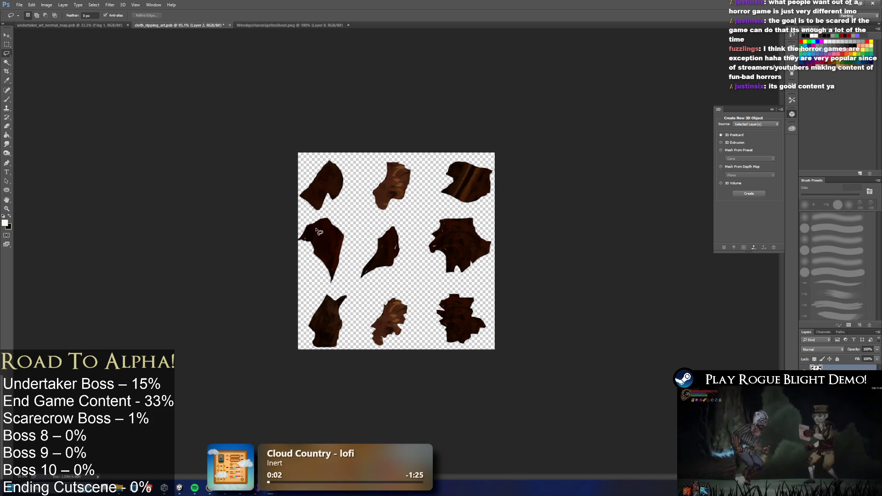
mouse_move(327, 214)
mouse_down()
mouse_move(285, 216)
mouse_move(279, 278)
mouse_move(508, 299)
mouse_move(542, 289)
mouse_up()
mouse_move(310, 287)
mouse_down()
mouse_move(476, 293)
mouse_move(511, 214)
mouse_move(403, 212)
mouse_up()
mouse_move(341, 213)
mouse_down()
mouse_move(278, 220)
mouse_move(436, 215)
mouse_move(526, 272)
mouse_move(454, 292)
mouse_move(290, 282)
mouse_move(276, 228)
mouse_up()
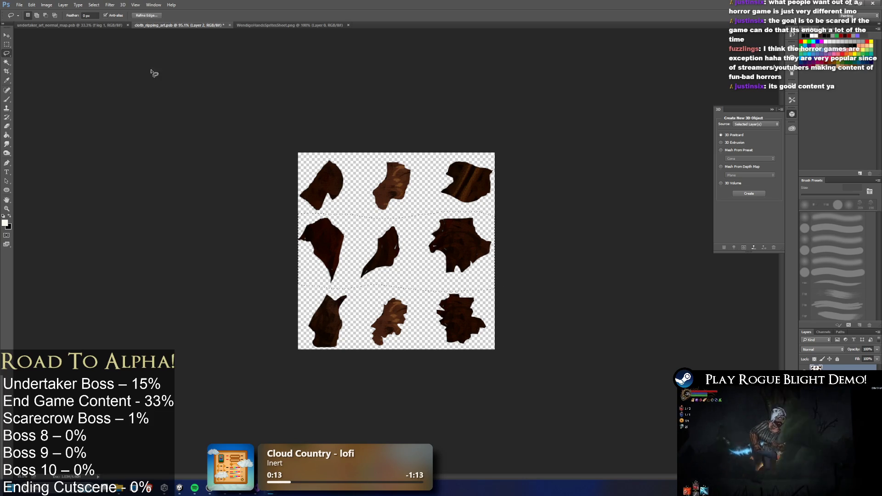
key(v)
key(Right)
key(Right)
key(Right)
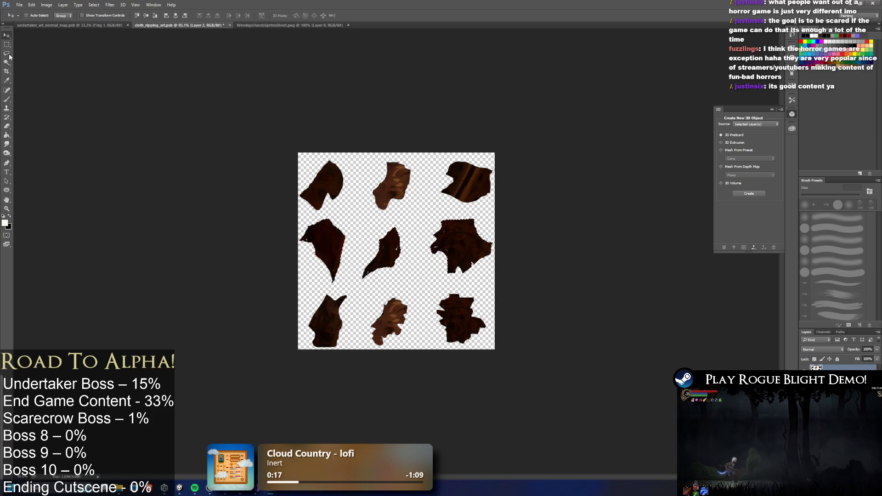
- Lasso the centre piece and nudge it right
click(7, 53)
mouse_move(370, 226)
mouse_down()
mouse_move(356, 264)
mouse_move(403, 285)
mouse_move(388, 224)
mouse_move(371, 225)
mouse_up()
click(12, 35)
key(Right)
key(Right)
key(Right)
key(Right)
key(Right)
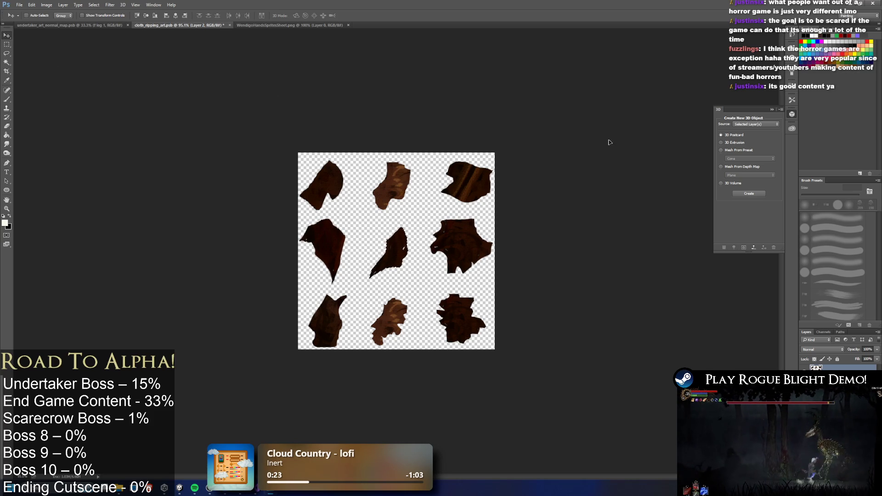
click(6, 52)
click(364, 189)
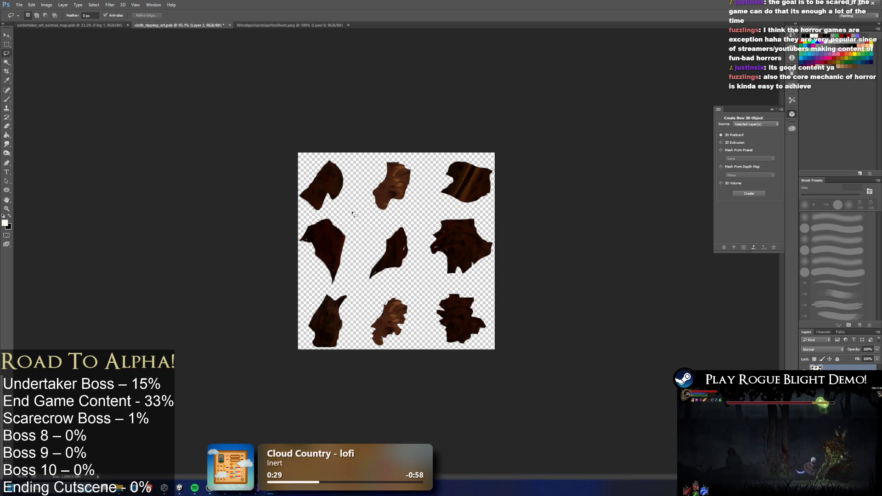
- Lasso the top-left piece and nudge it right and up
mouse_move(301, 217)
mouse_down()
mouse_move(347, 216)
mouse_move(342, 283)
mouse_move(301, 220)
mouse_up()
key(v)
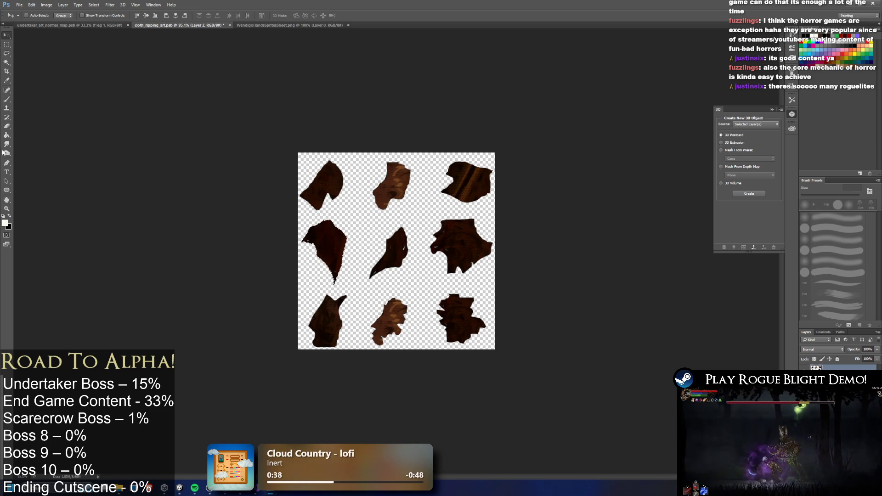
click(6, 53)
key(ctrl+d)
mouse_move(311, 214)
mouse_down()
mouse_move(361, 164)
mouse_move(276, 191)
mouse_up()
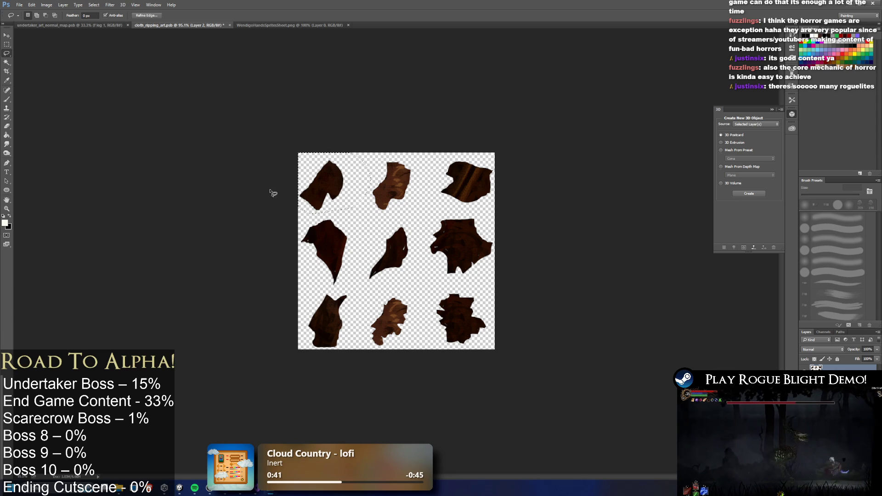
key(v)
key(Right)
key(Right)
key(Up)
key(Up)
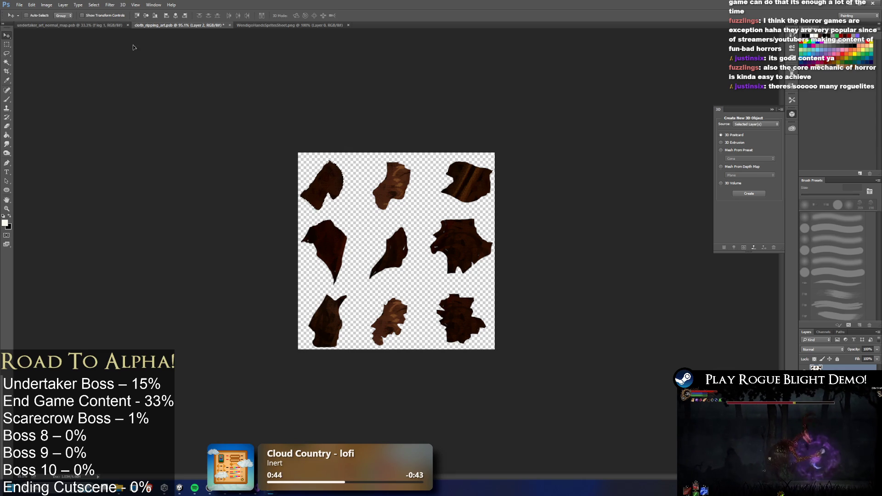
key(Right)
key(Right)
key(Right)
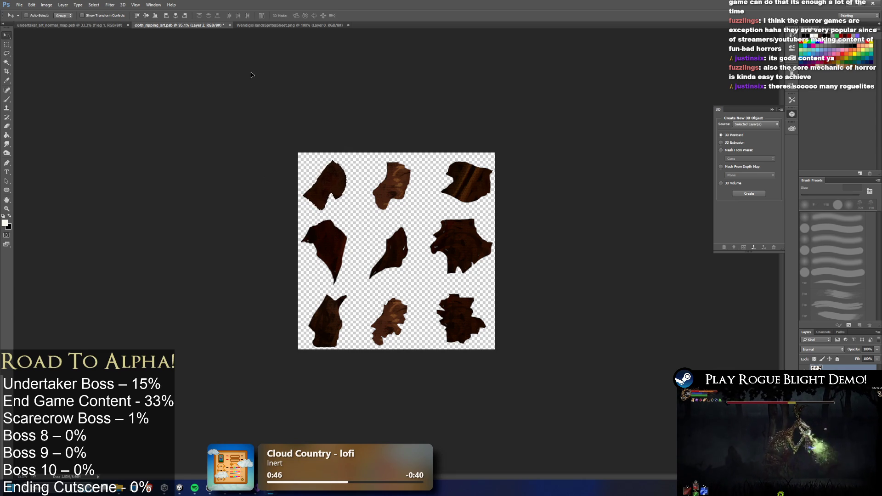
- Shift the right-column pieces and the top-right piece left, then deselect
click(7, 53)
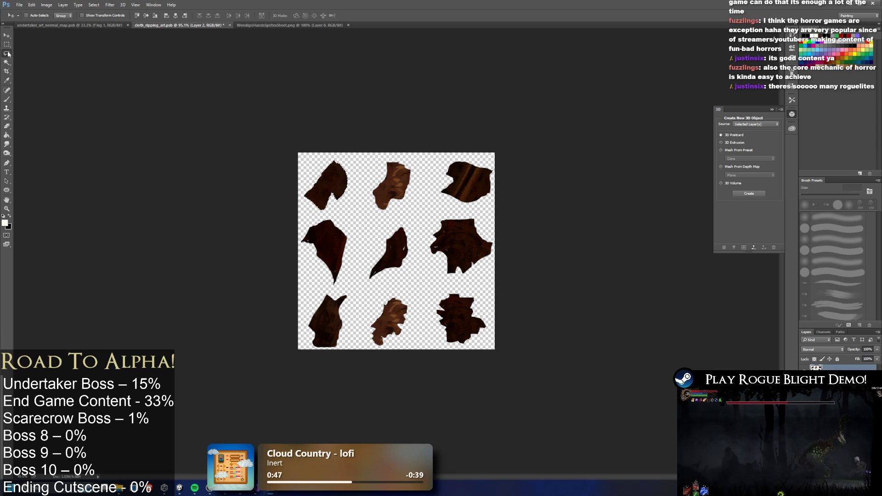
mouse_move(433, 156)
mouse_down()
mouse_move(425, 238)
mouse_move(431, 349)
mouse_move(544, 127)
mouse_up()
click(8, 35)
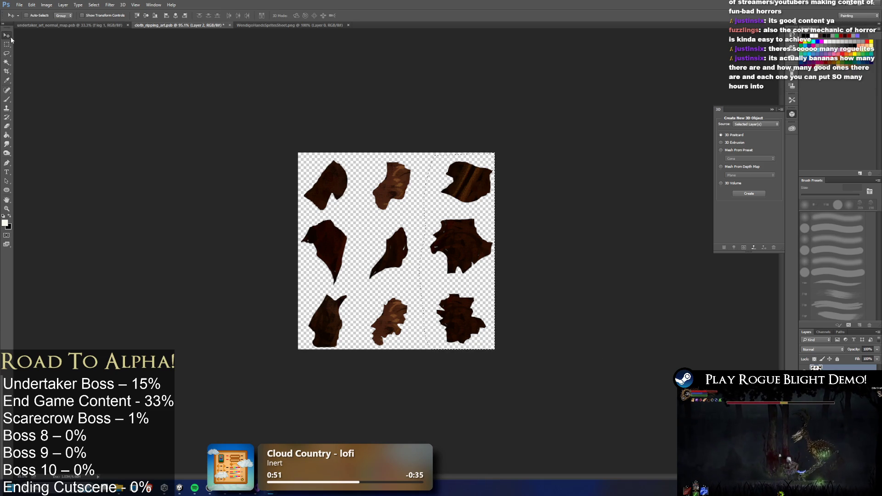
key(Left)
key(Left)
key(Left)
click(7, 54)
click(435, 156)
drag(435, 156, 487, 144)
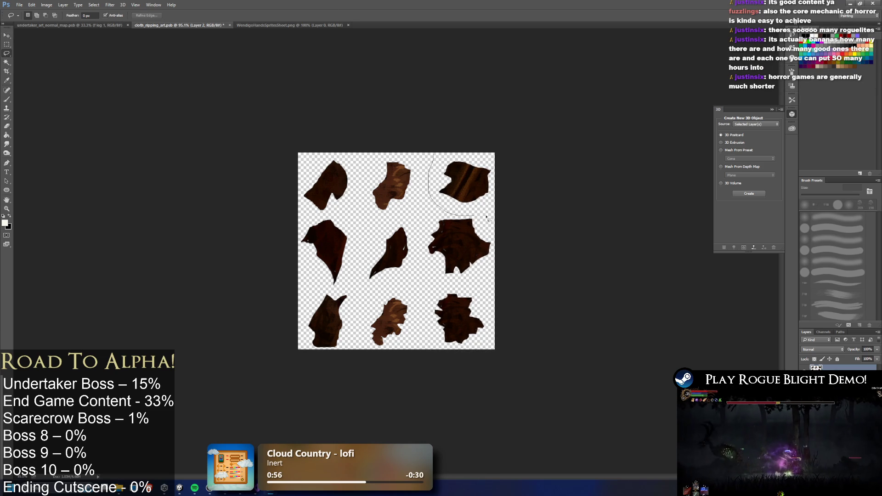
click(8, 35)
key(shift+Left)
key(ctrl+d)
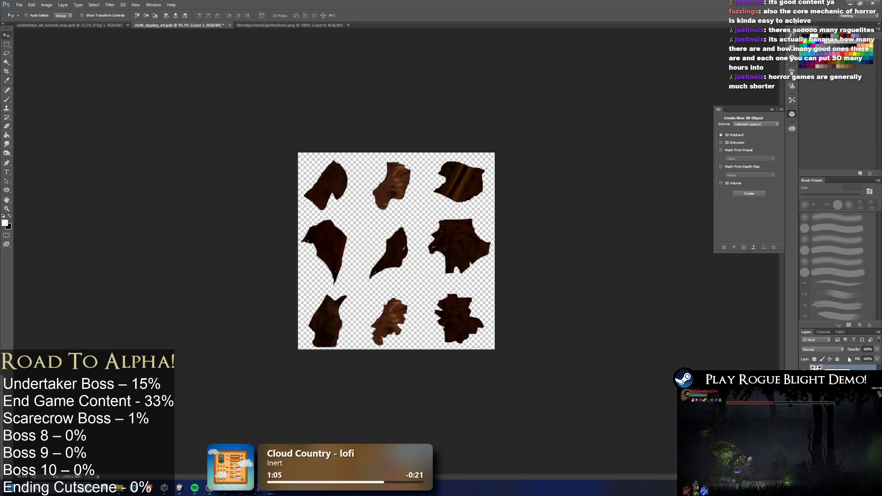
key(ctrl+z)
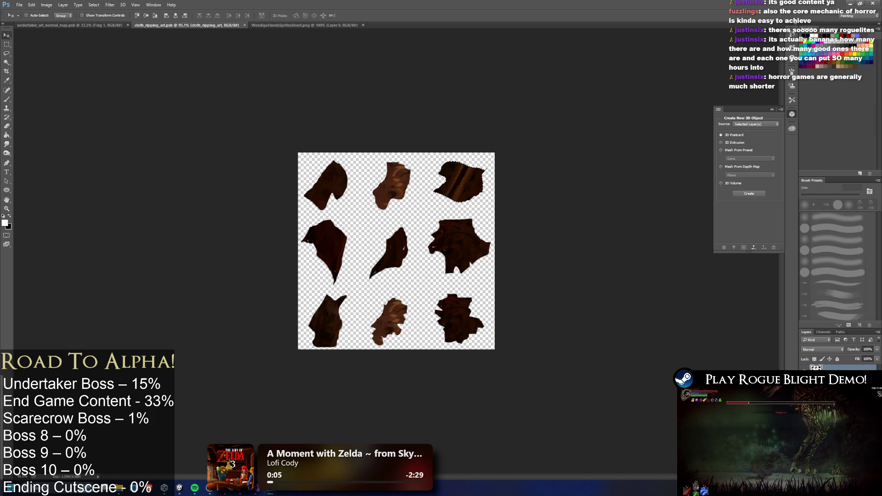
- Shift the fragments slightly and save cloth_ripping_art.psb with Ctrl+S
drag(553, 118, 555, 103)
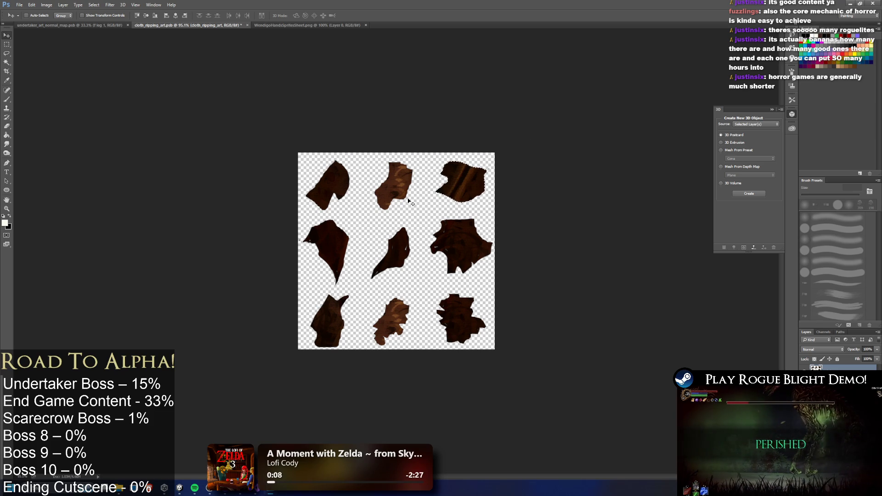
key(ctrl+s)
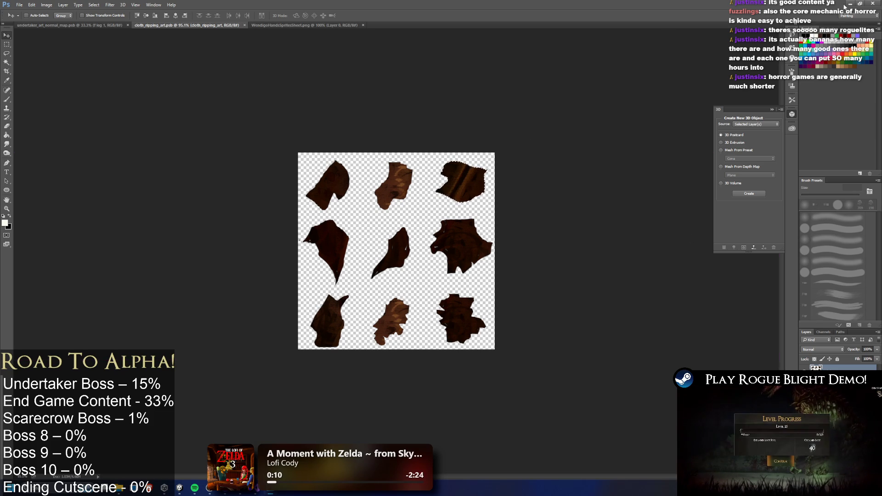
- Back in Unity, inspect the WendigoHands sprite sheet and WendigoBodyPartsMaterial assets
click(851, 3)
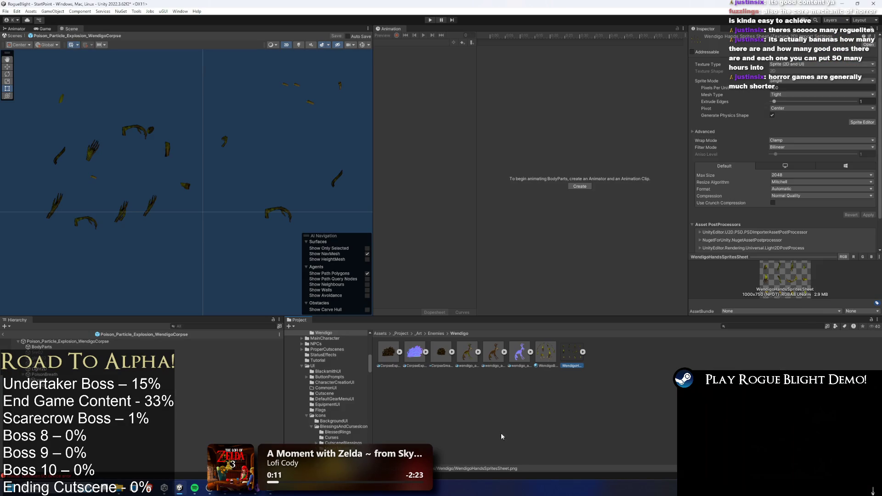
click(584, 358)
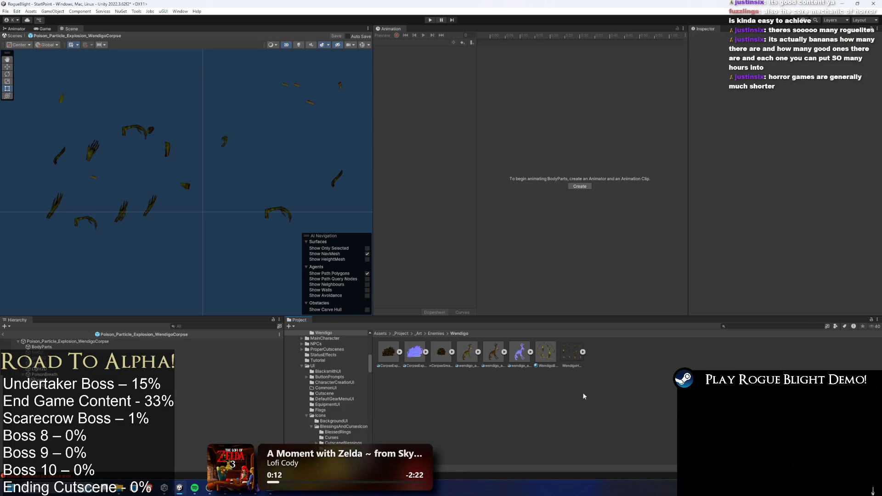
click(572, 357)
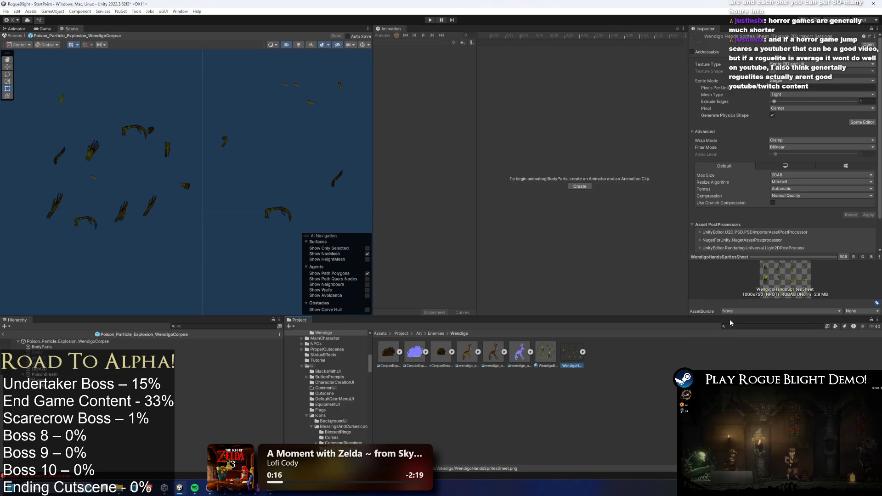
right_click(554, 357)
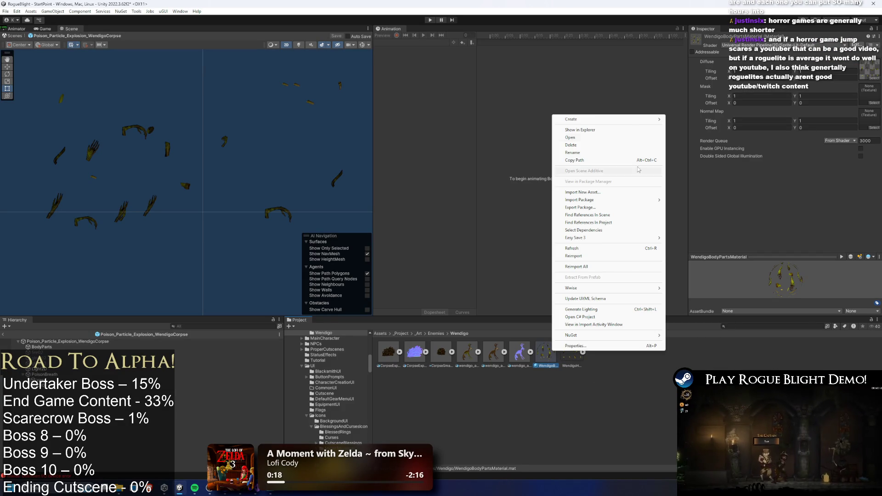
click(723, 342)
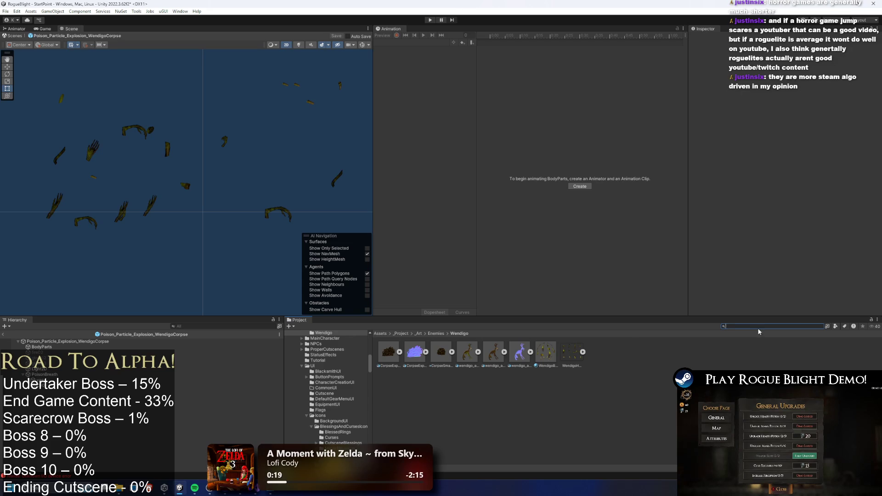
- Search the Project for 'der' and open the Undertaker folder via undertaker_art
text(undertake)
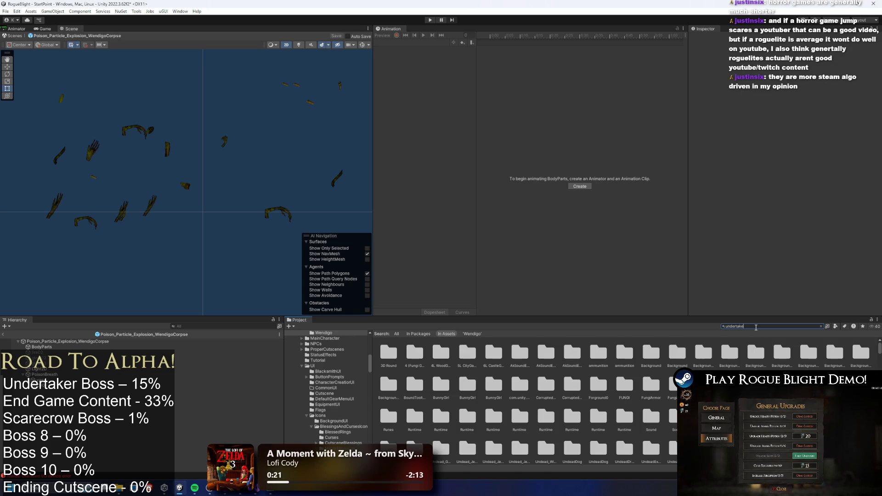
text(r)
click(785, 352)
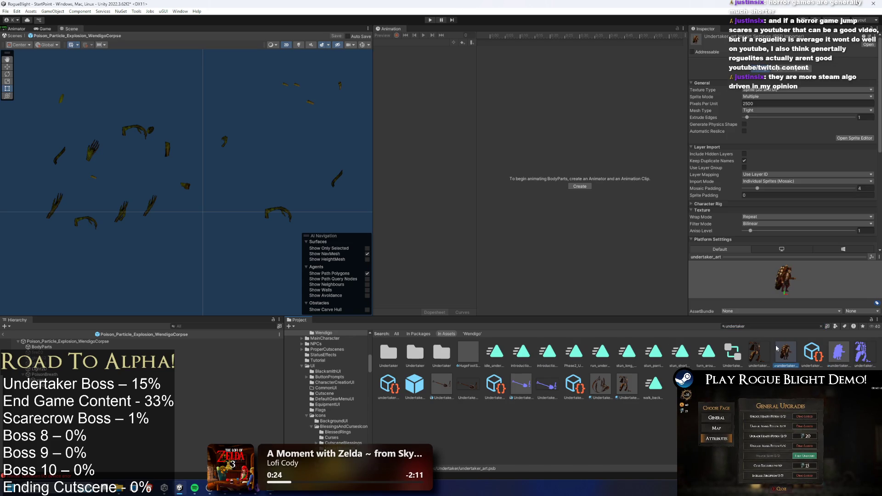
click(821, 327)
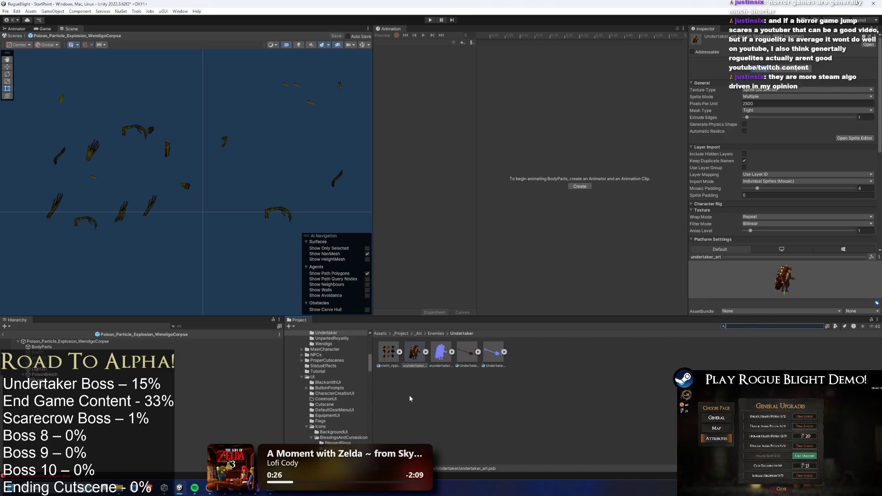
right_click(523, 396)
- Create a new material named Cloth_Ripping_Material in the Undertaker folder and view its properties
mouse_move(505, 164)
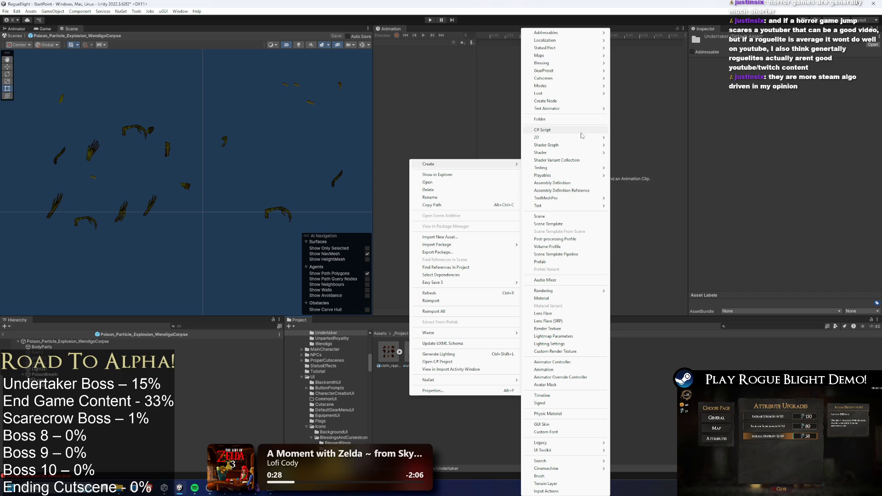
key(Down)
key(Down)
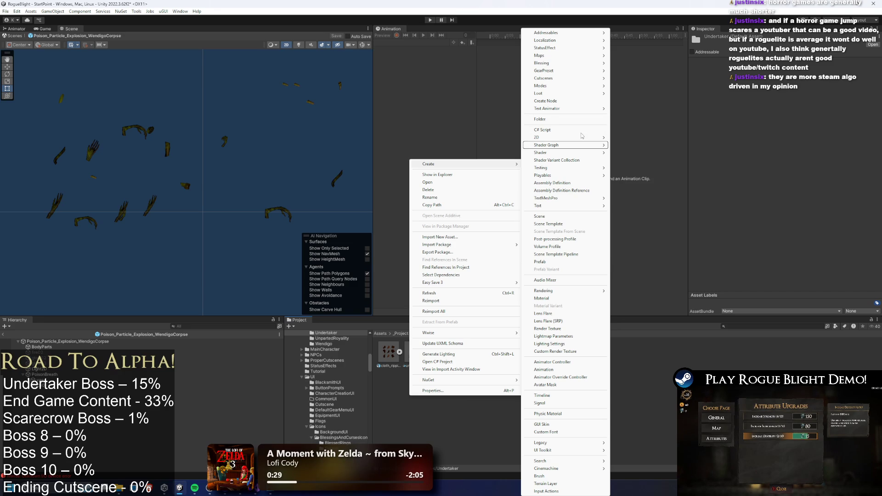
click(558, 298)
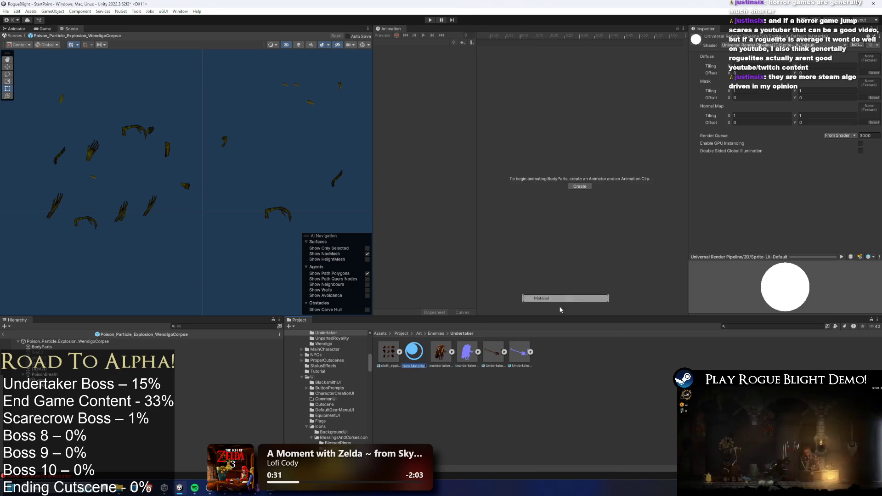
key(BackSpace)
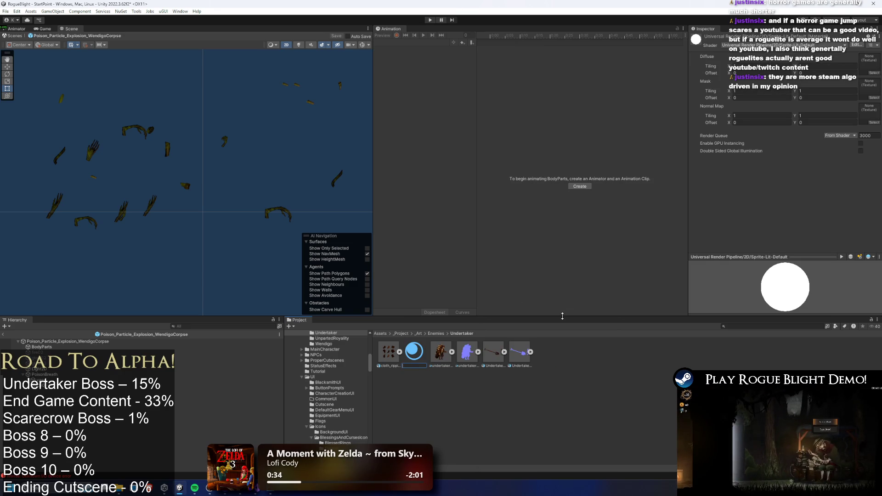
text(Cloth_R)
text(ipping_M)
text(aterial)
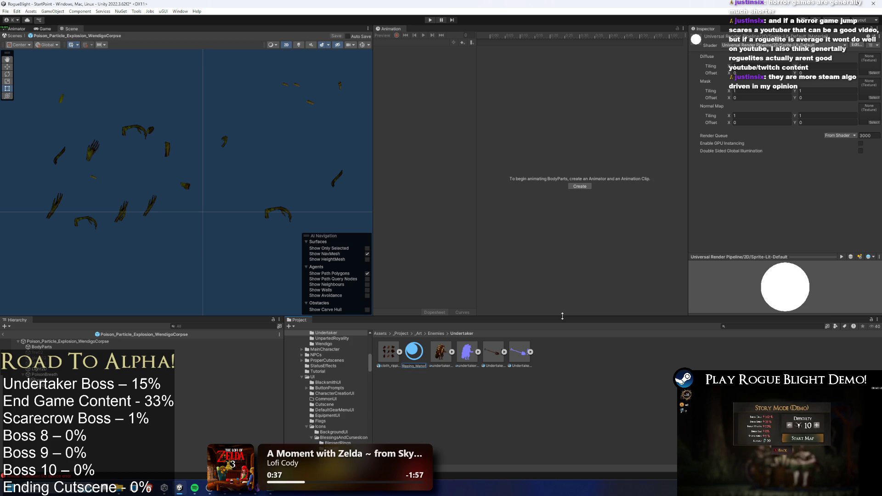
key(Return)
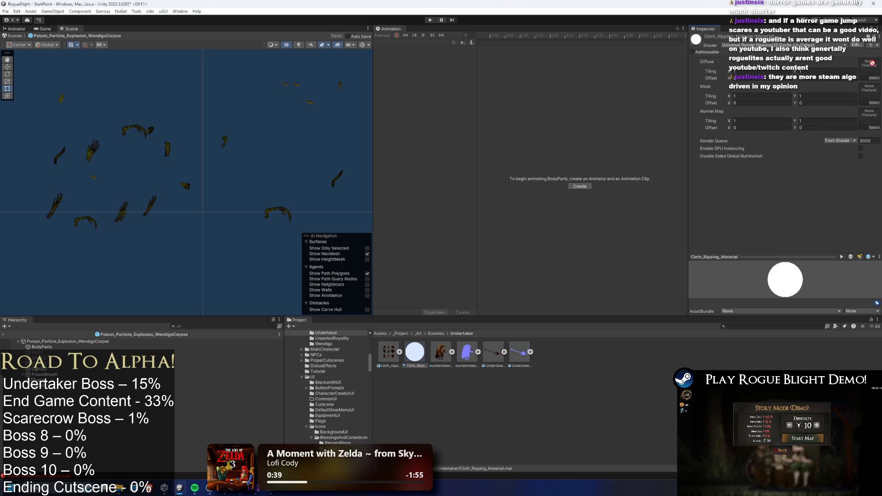
click(400, 352)
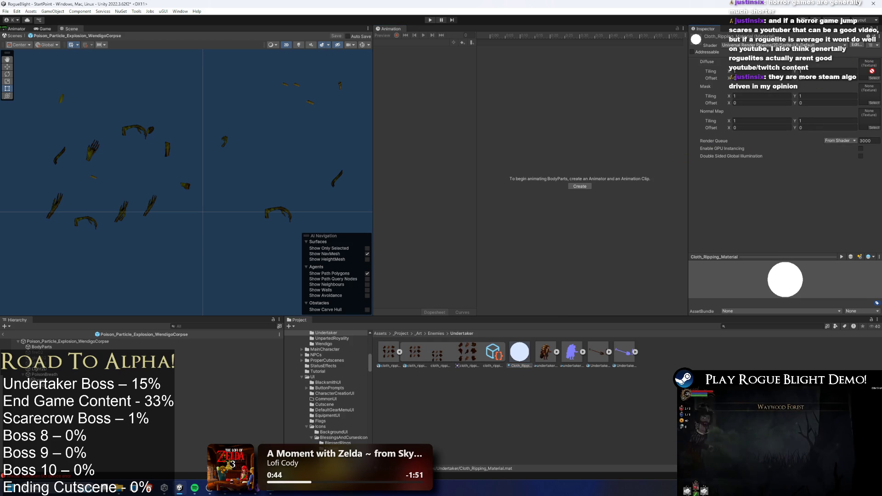
click(810, 104)
click(519, 352)
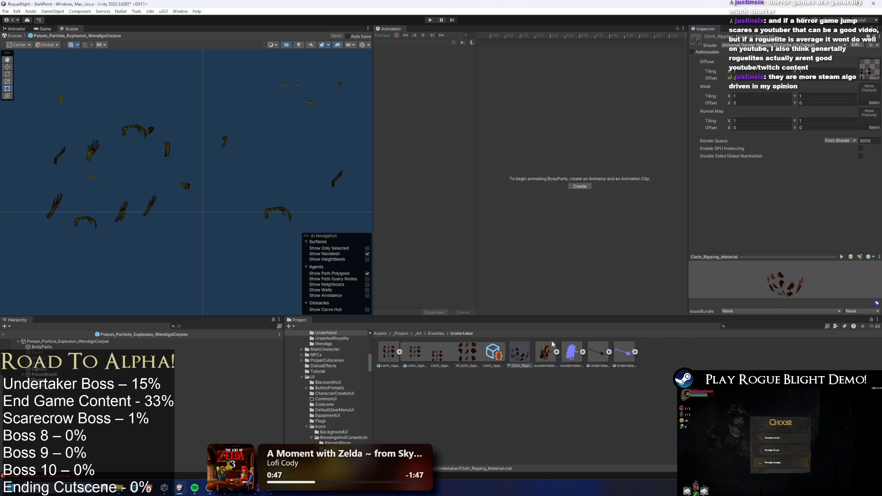
click(747, 326)
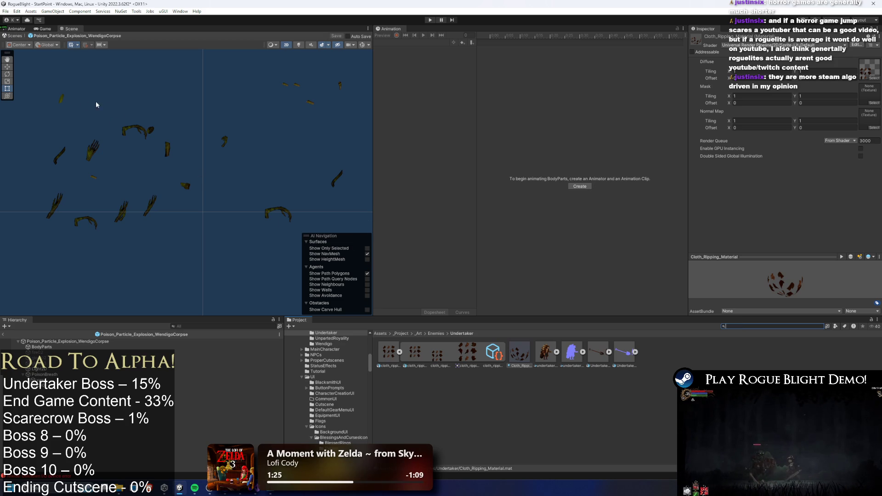
click(142, 132)
- Scroll the BodyParts Inspector to the Renderer module using WendigoBodyPartsMaterial
scroll(825, 179, down, 5)
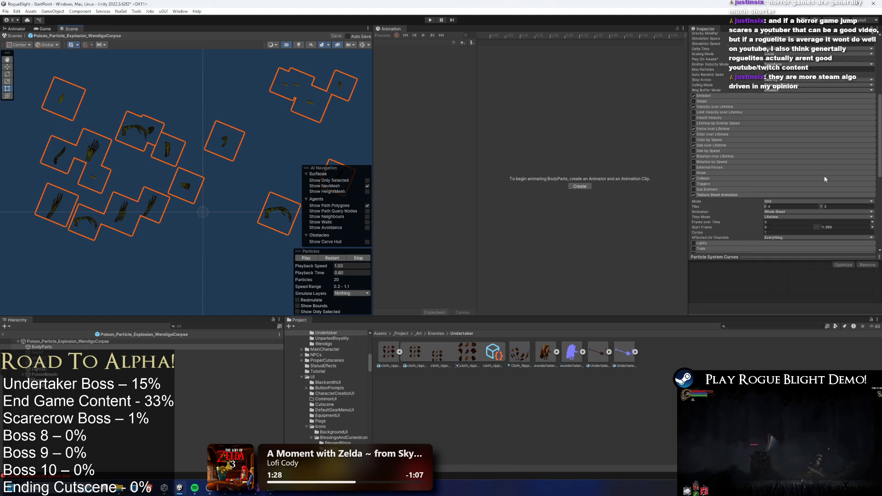
scroll(825, 178, down, 5)
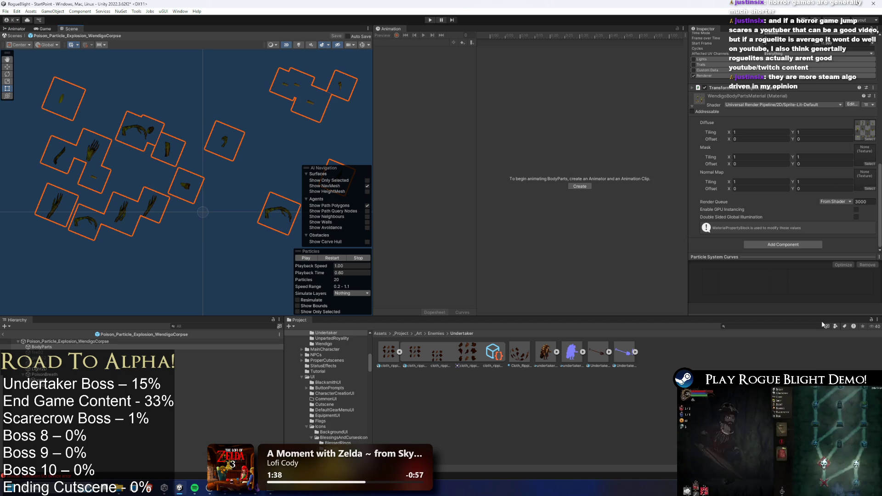
click(768, 326)
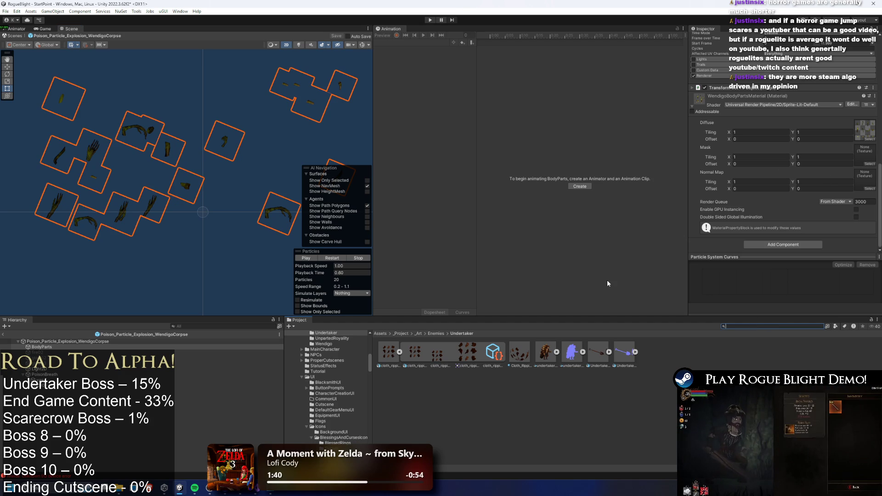
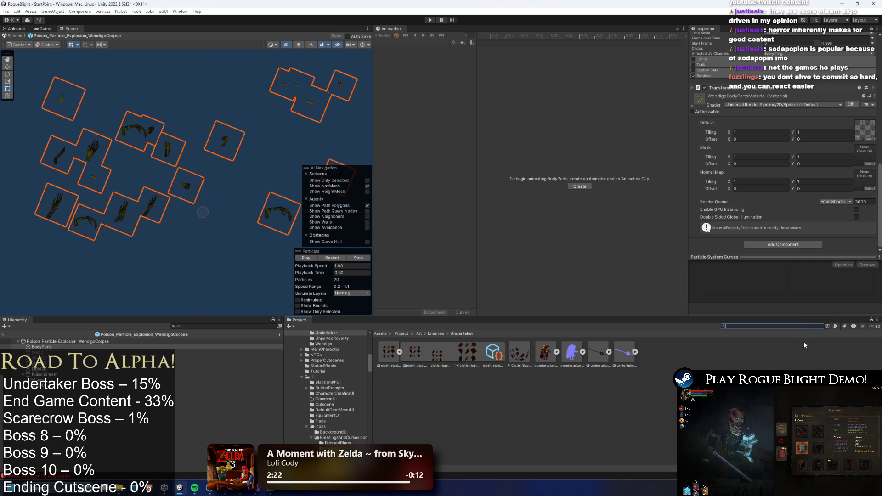
- Search for 'undertaker prefab', open Undertaker_Prefab in prefab mode, and select right_jacket_bone
text(stea)
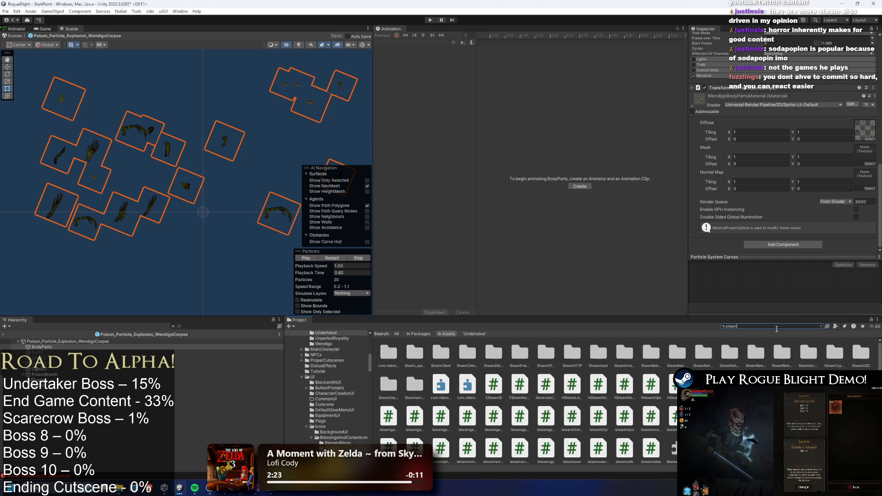
text(m)
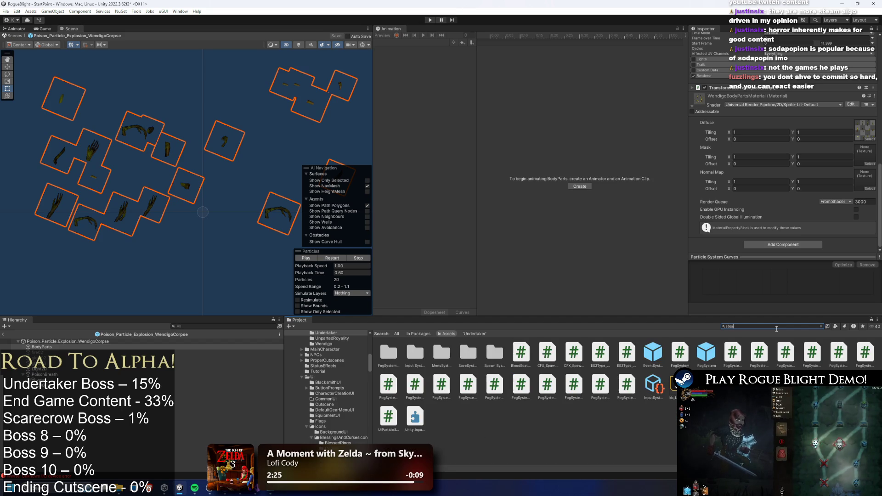
key(BackSpace)
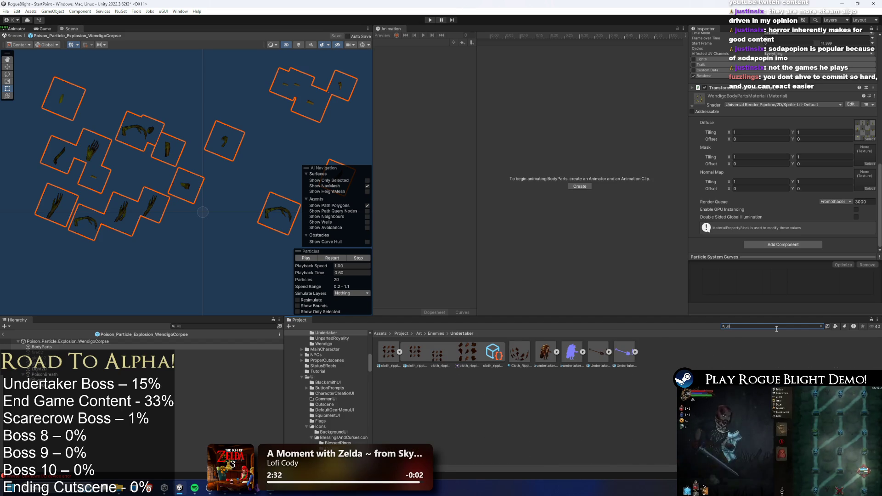
text(dertaker prefab)
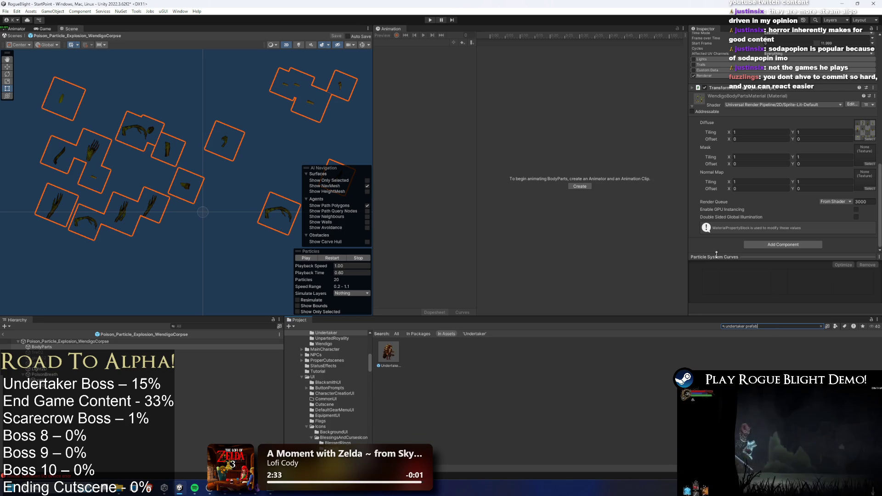
double_click(388, 352)
scroll(225, 404, down, 5)
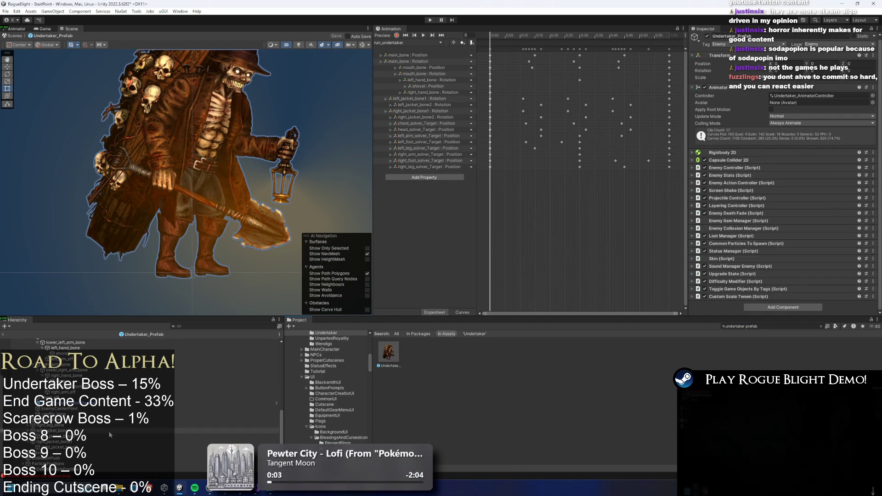
click(115, 446)
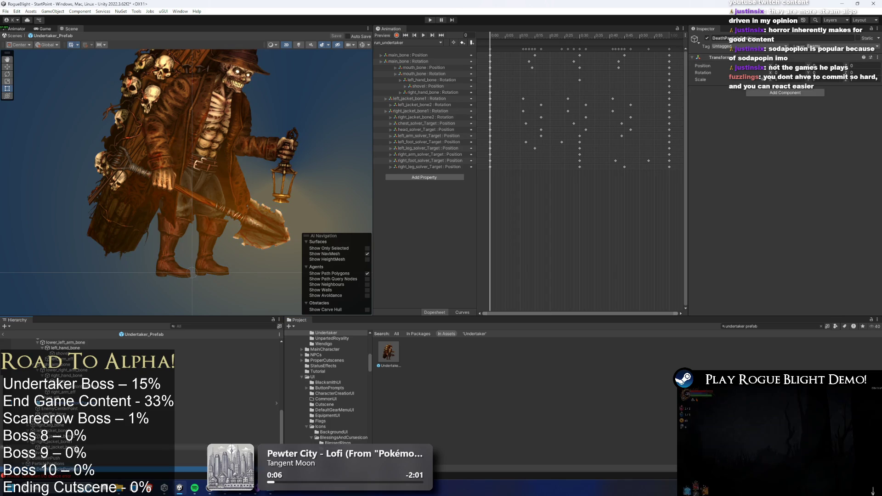
scroll(87, 414, up, 5)
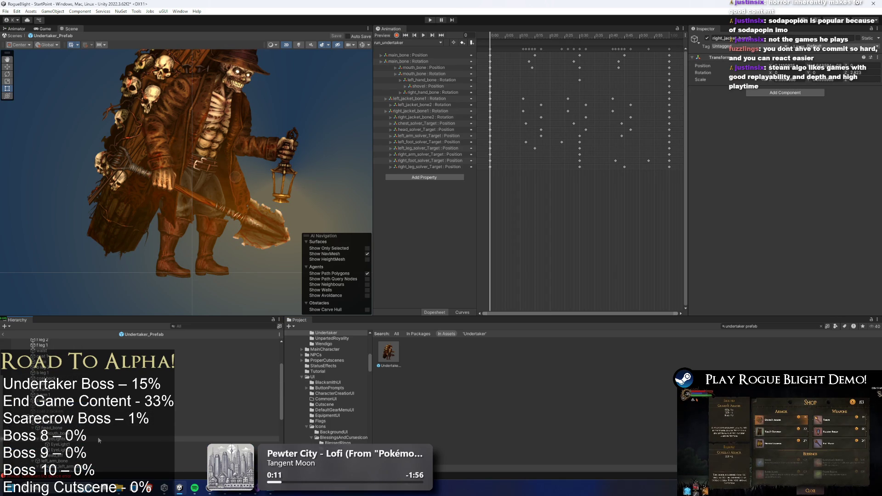
scroll(105, 446, down, 6)
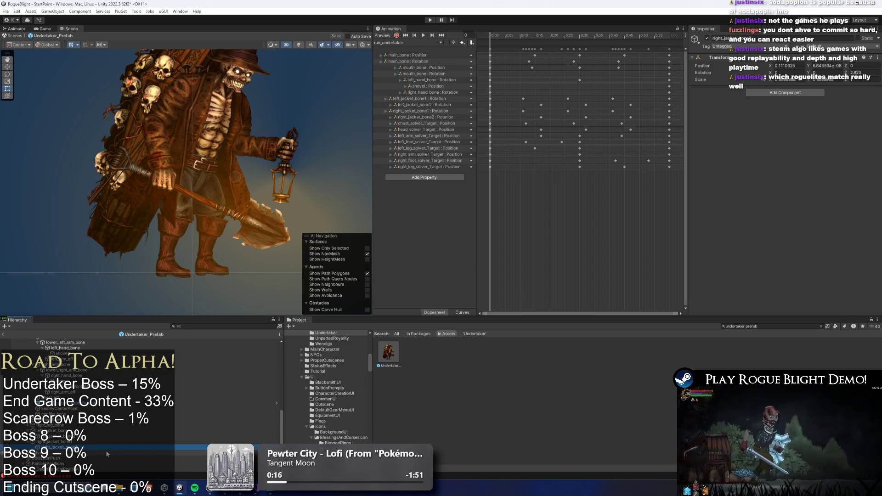
key(Up)
key(Up)
key(Up)
key(Up)
key(Up)
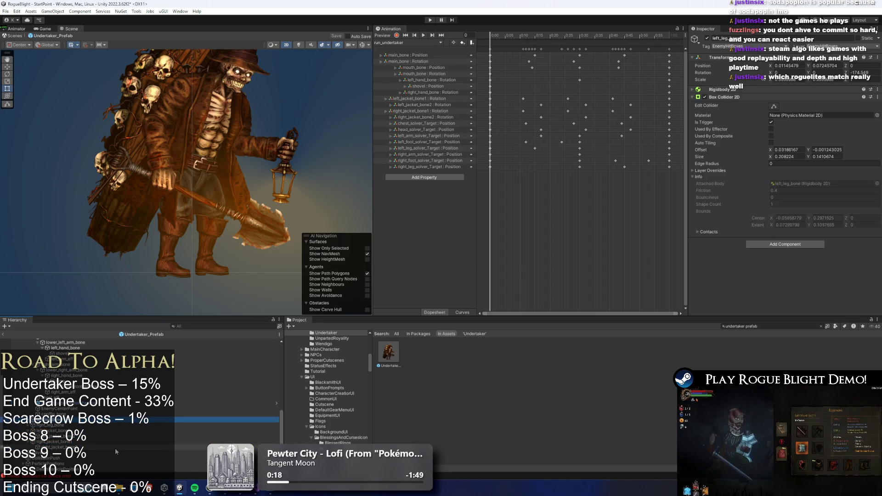
key(Up)
key(Up)
key(Up)
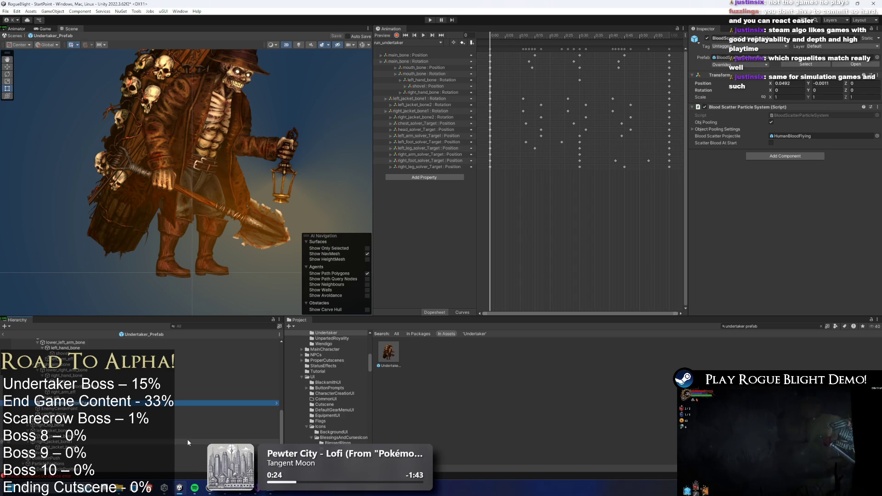
scroll(91, 448, up, 10)
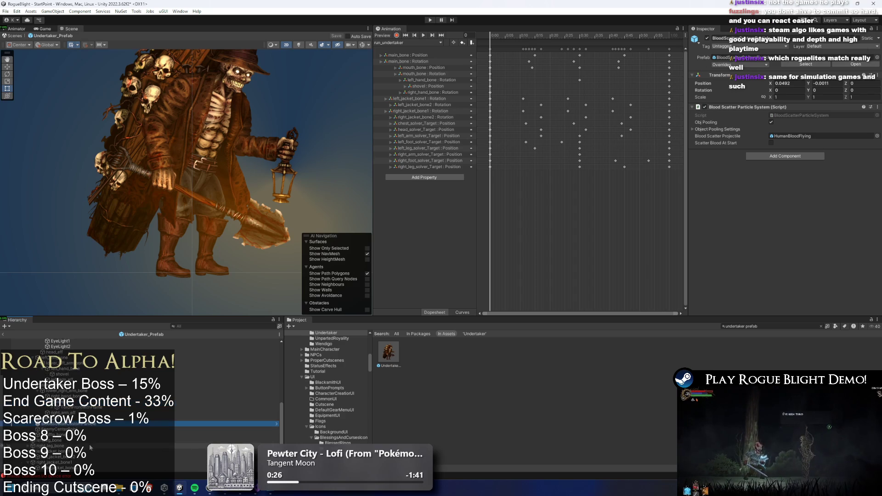
scroll(91, 390, down, 10)
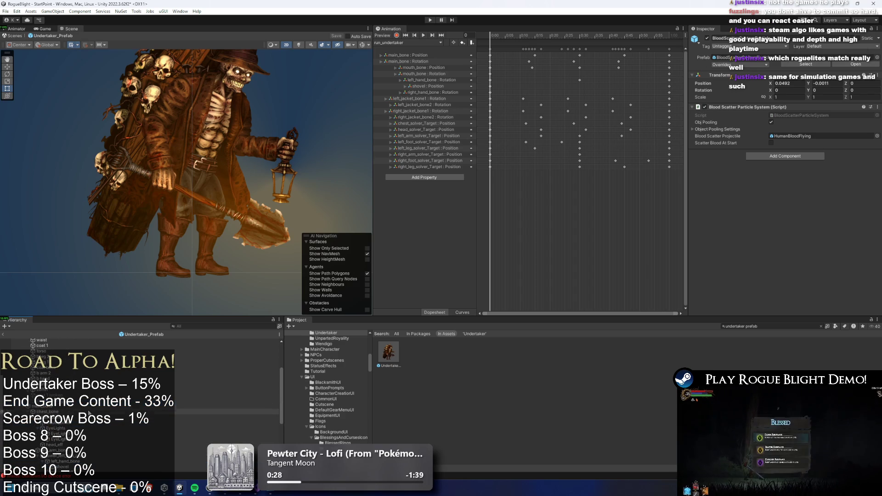
click(91, 387)
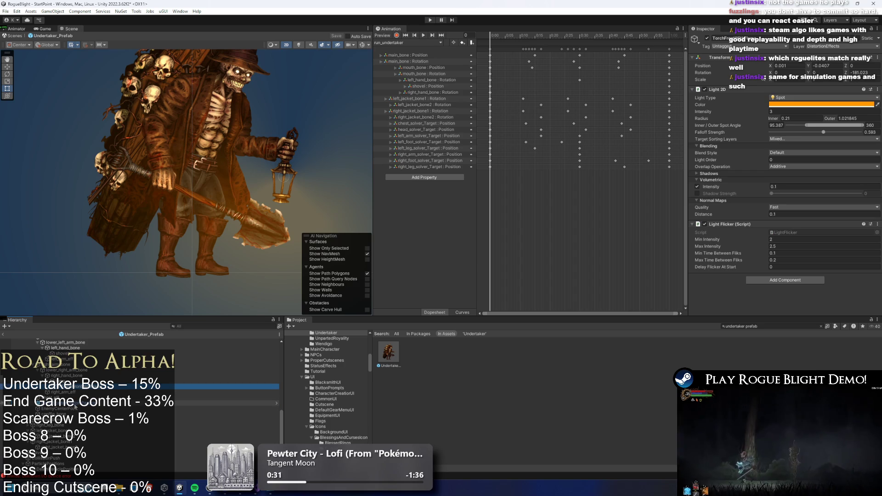
click(83, 432)
scroll(83, 429, down, 3)
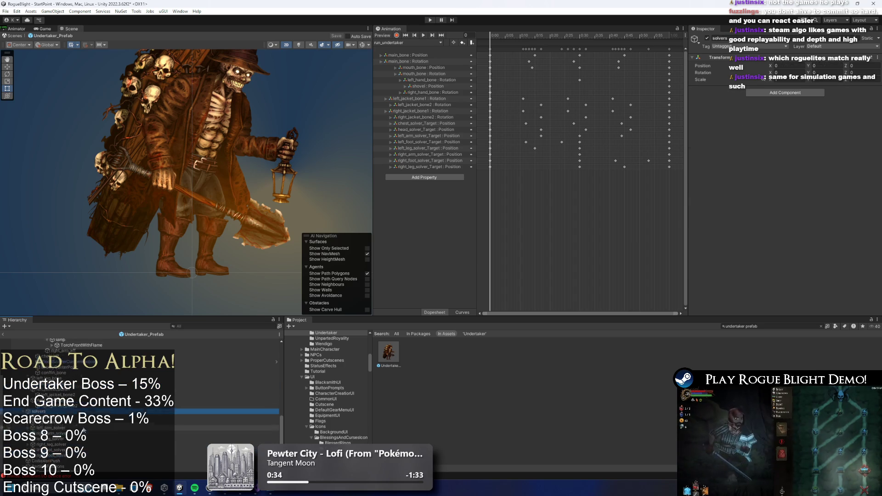
key(Left)
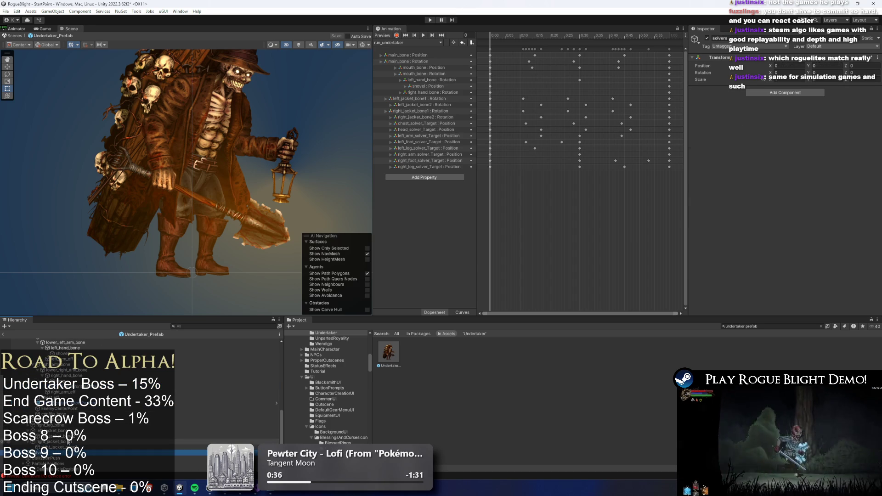
key(Up)
key(Up)
key(Up)
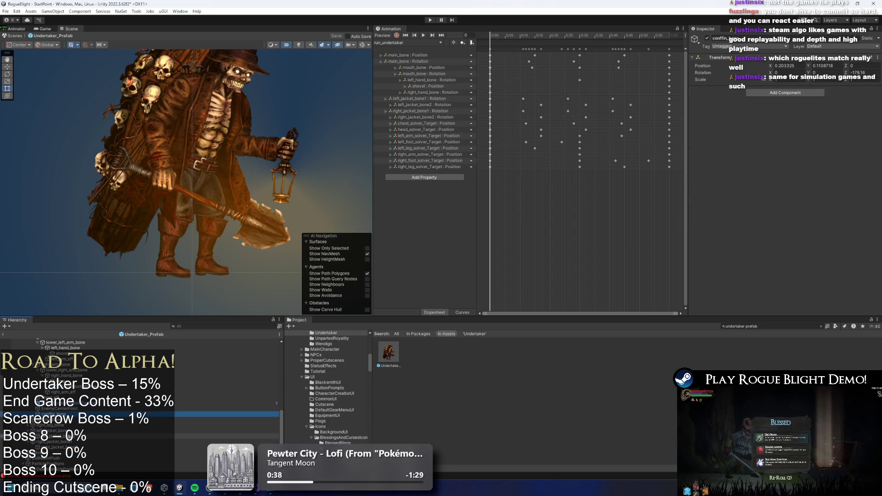
scroll(106, 413, up, 6)
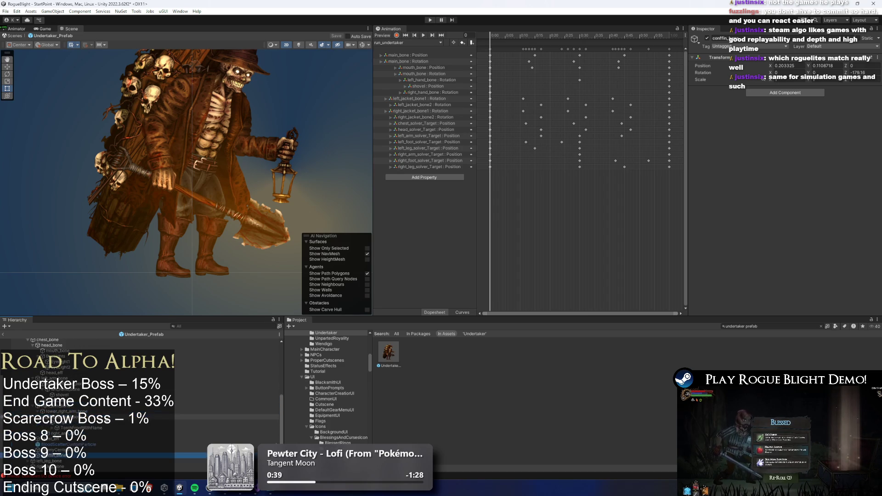
scroll(104, 413, up, 3)
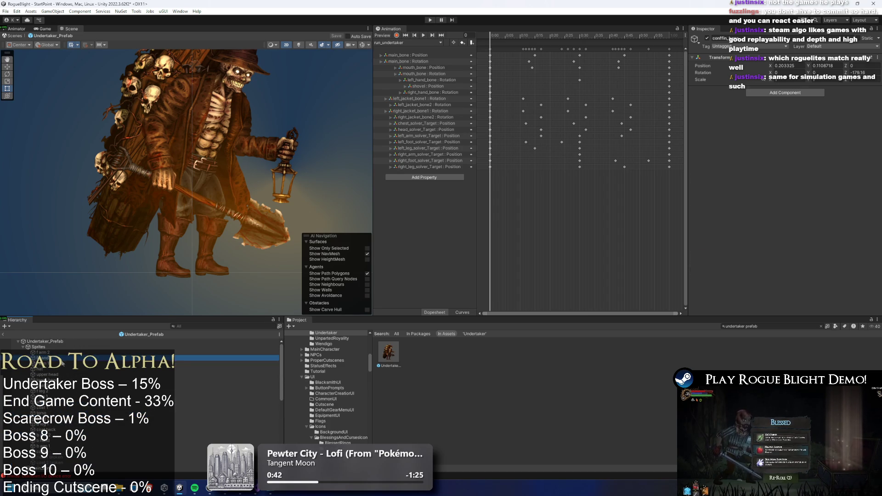
click(42, 353)
scroll(83, 389, down, 5)
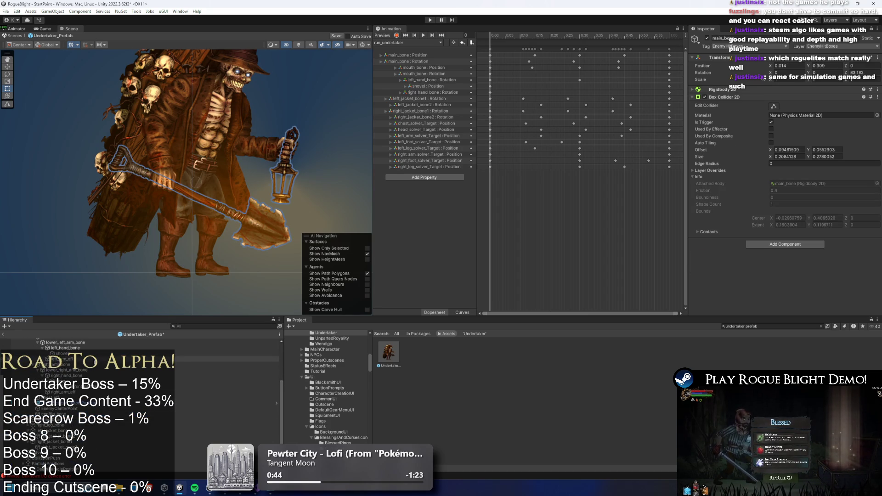
- Inspect the TorchFront light, lantern lamp, chest_bone, left_jacket_bone1 and the coat 2 sprite
click(83, 387)
click(83, 380)
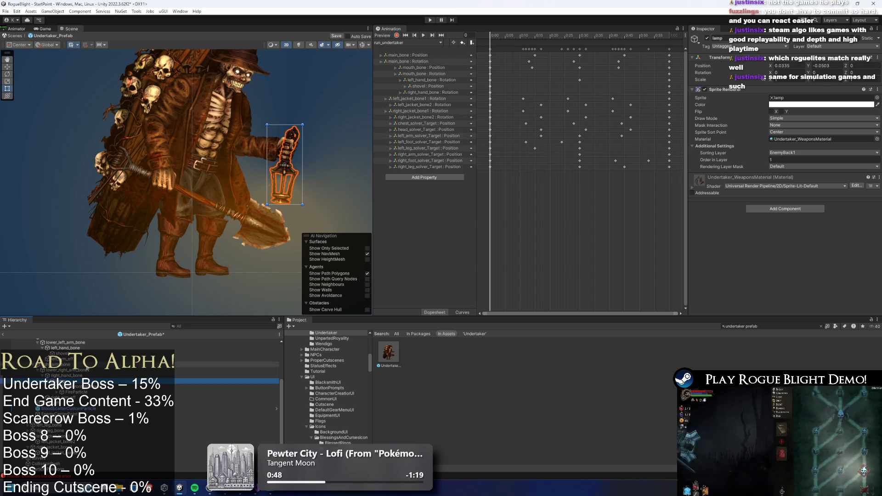
scroll(70, 411, down, 1)
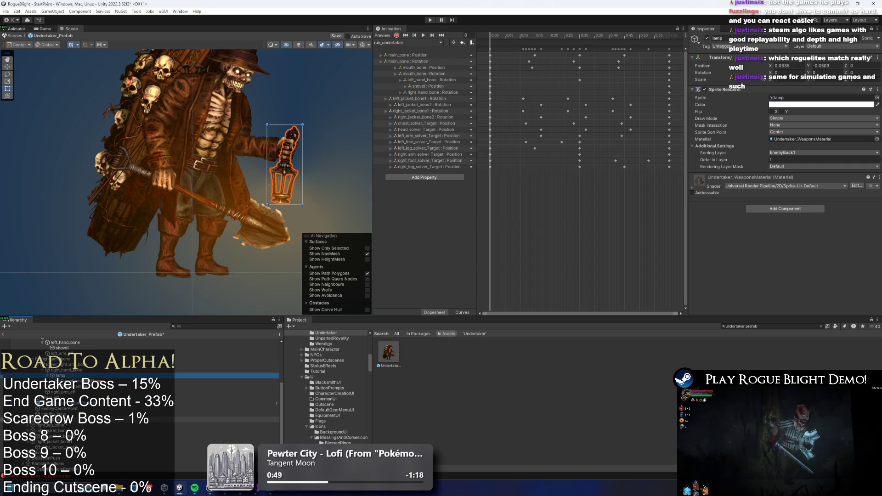
scroll(70, 414, up, 4)
click(115, 364)
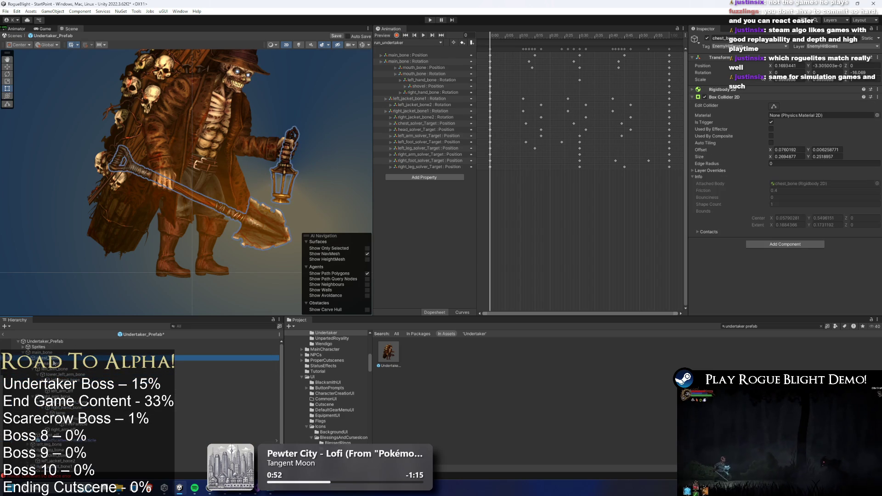
click(115, 374)
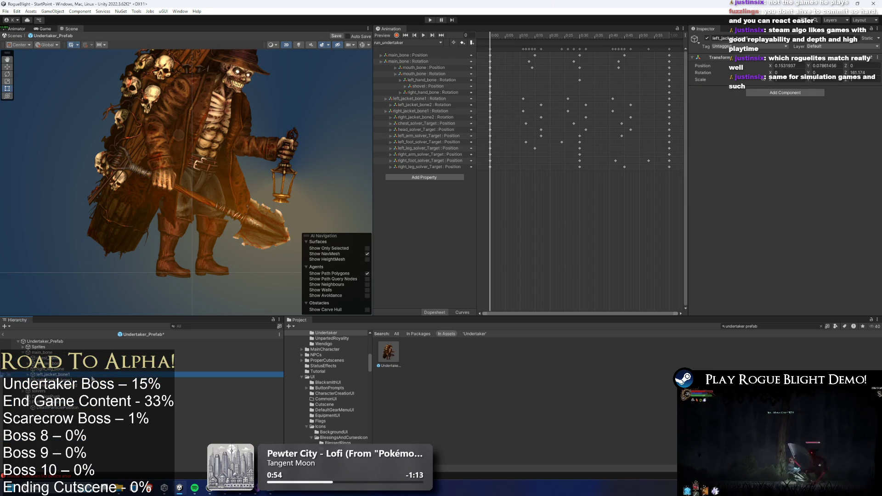
click(181, 161)
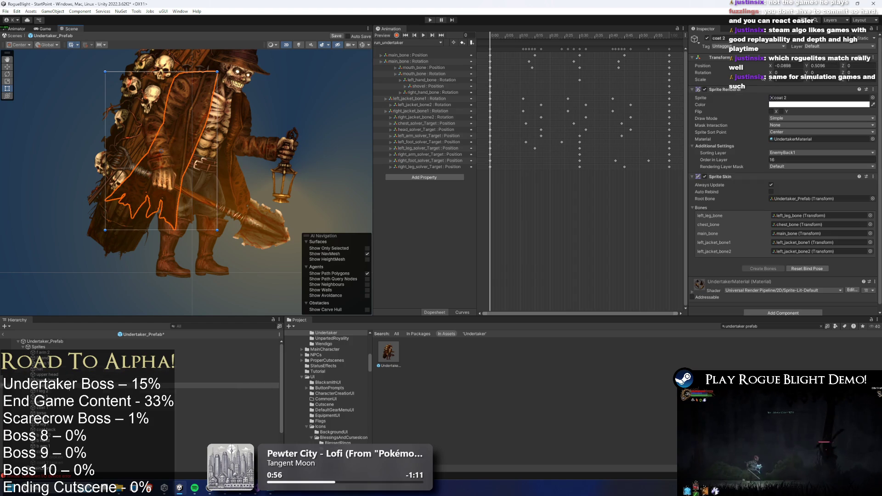
- Toggle the skeleton's bone overlays to pick a jacket bone on the character
click(363, 45)
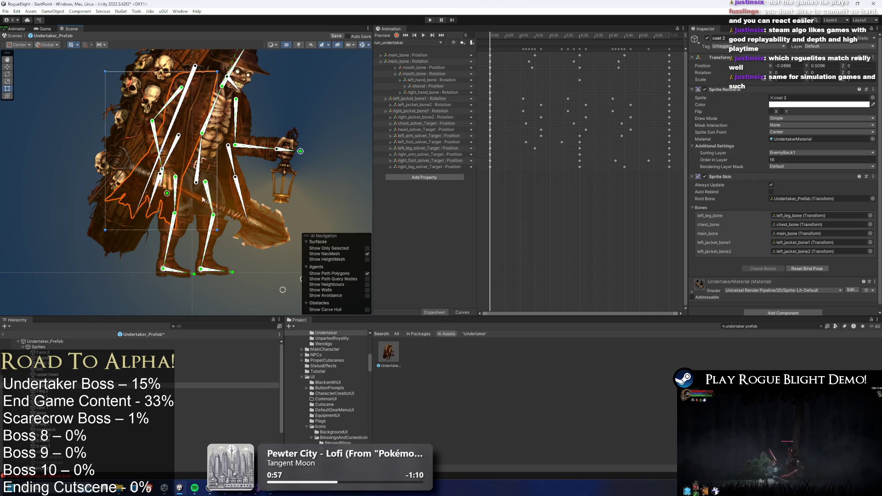
click(154, 197)
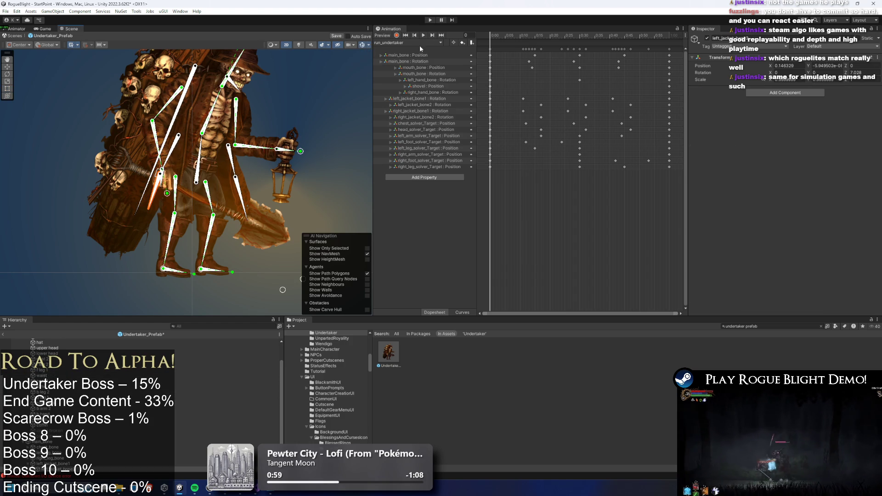
click(362, 45)
scroll(85, 425, down, 2)
click(85, 429)
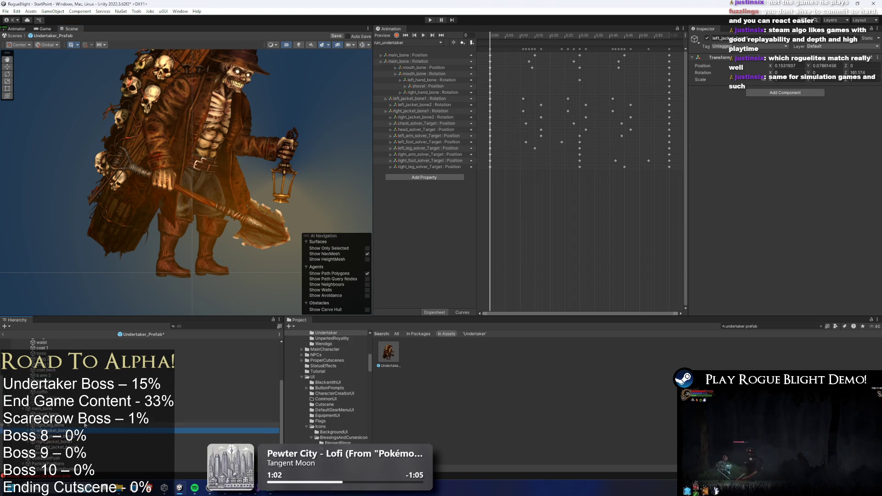
- Collapse the Sprites group, move to right_jacket_bone1, and search the project for 'sh pa'
scroll(88, 429, up, 5)
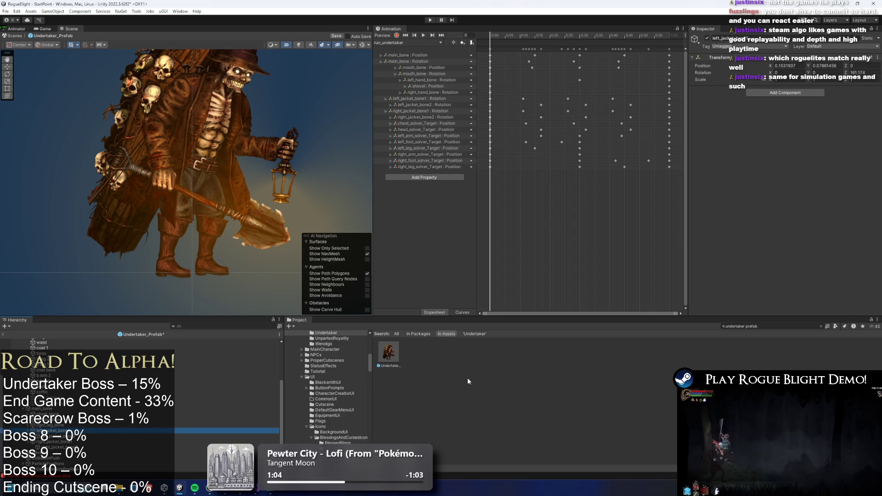
click(33, 347)
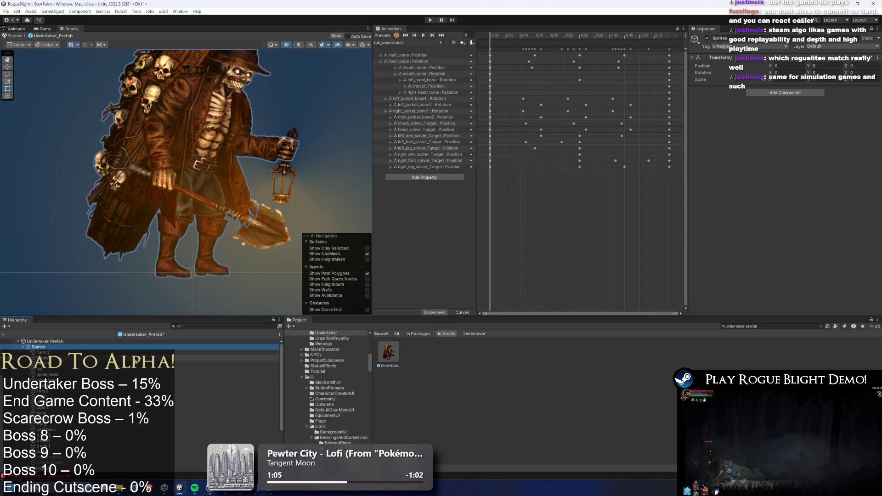
click(23, 347)
key(Down)
key(Down)
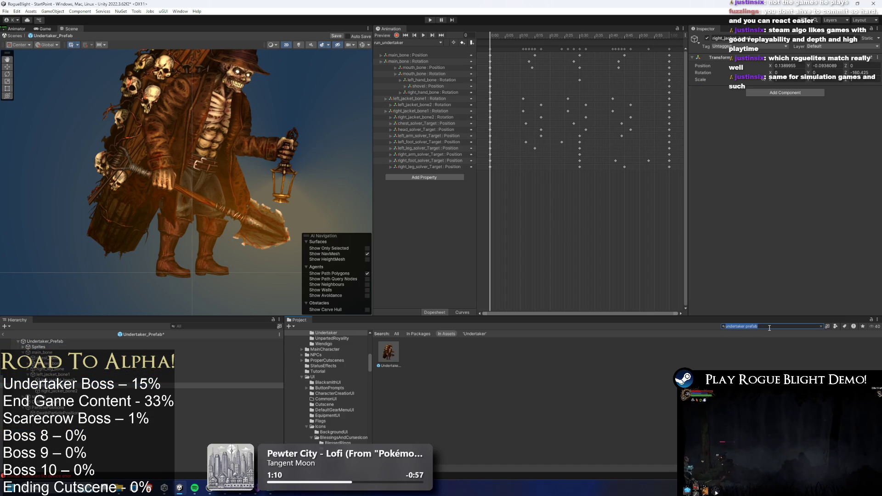
key(BackSpace)
text(sh par)
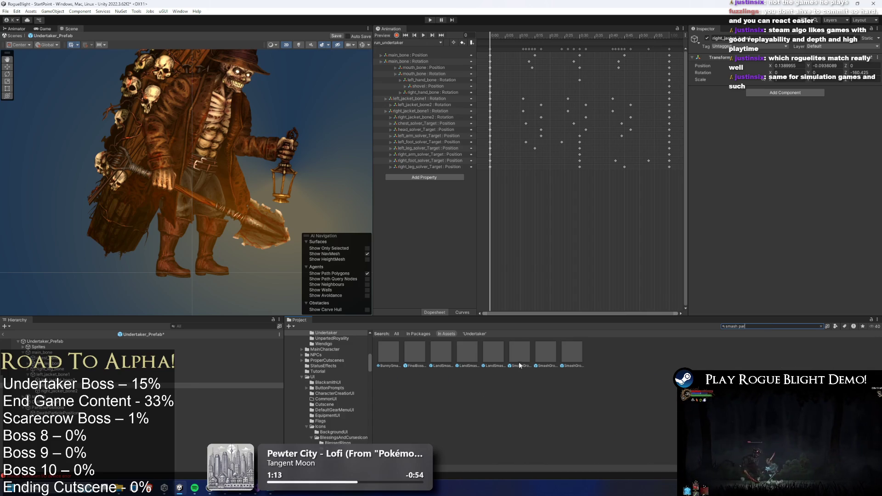
- Inspect the SmashGround effect asset, search the hierarchy for 'cloth', and replay the shitou effect
click(93, 425)
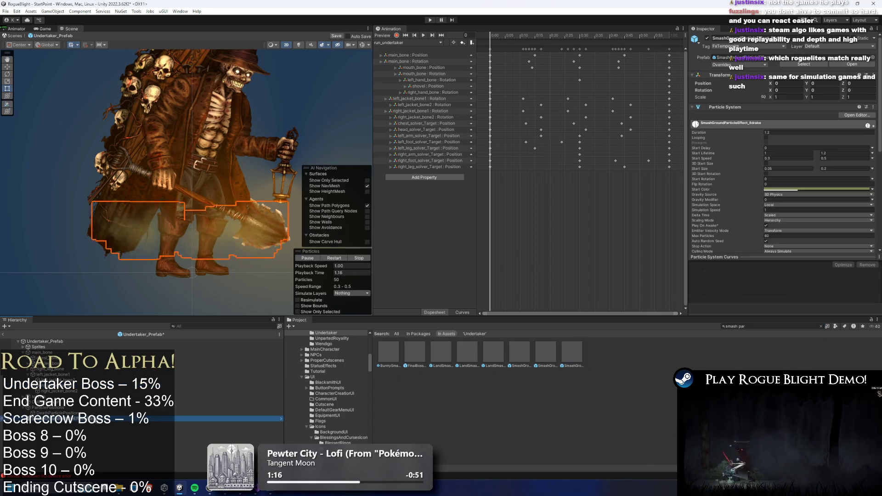
click(227, 325)
text(sm)
key(BackSpace)
key(BackSpace)
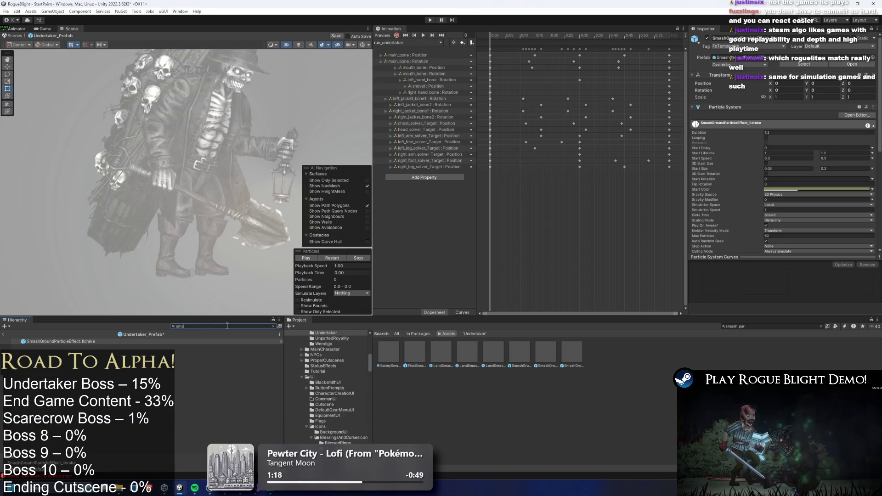
text(cloth)
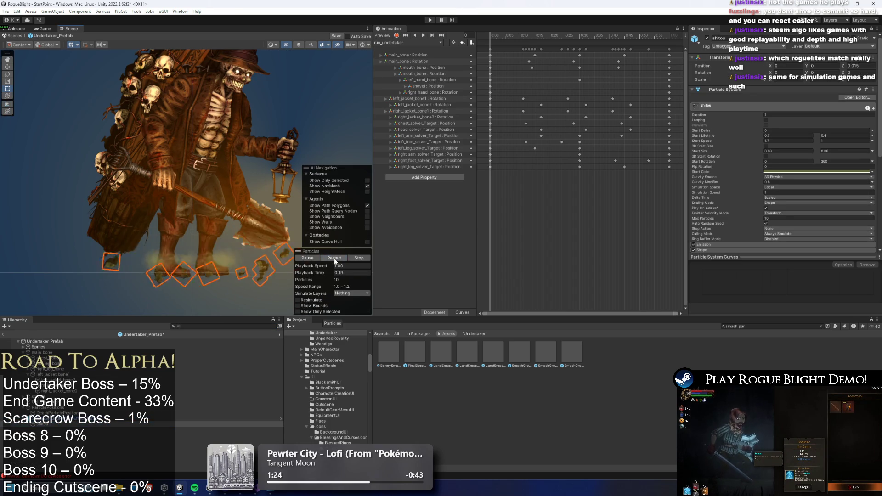
click(334, 259)
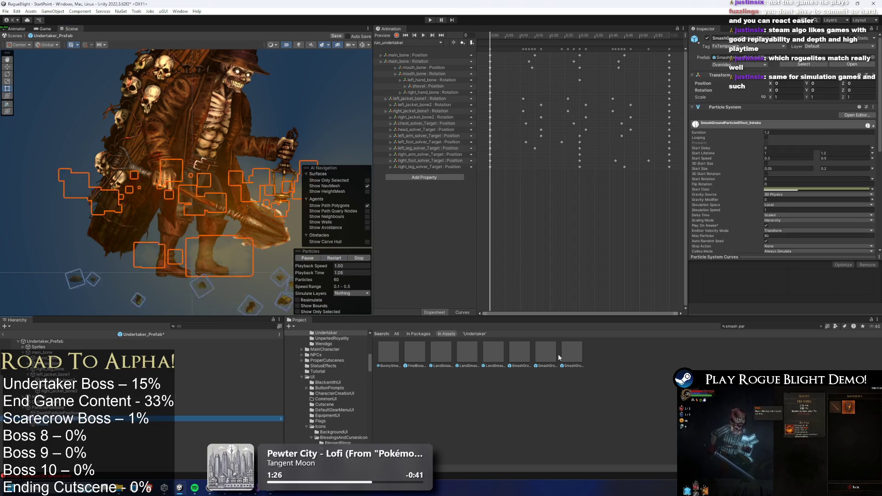
- Drag the SmashGround particle prefab into the Undertaker prefab's hierarchy
click(548, 354)
drag(548, 354, 115, 361)
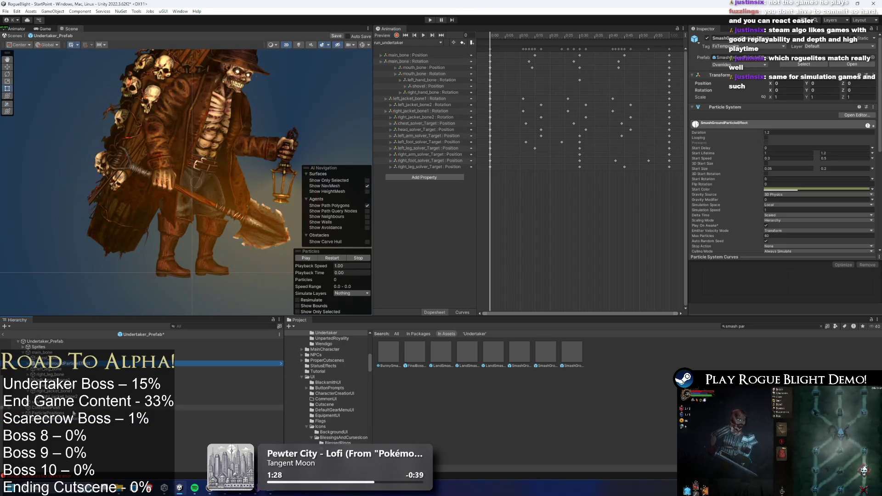
right_click(63, 363)
- Unpack the particle prefab completely and rename it RippingClothParticleEffect
mouse_move(115, 162)
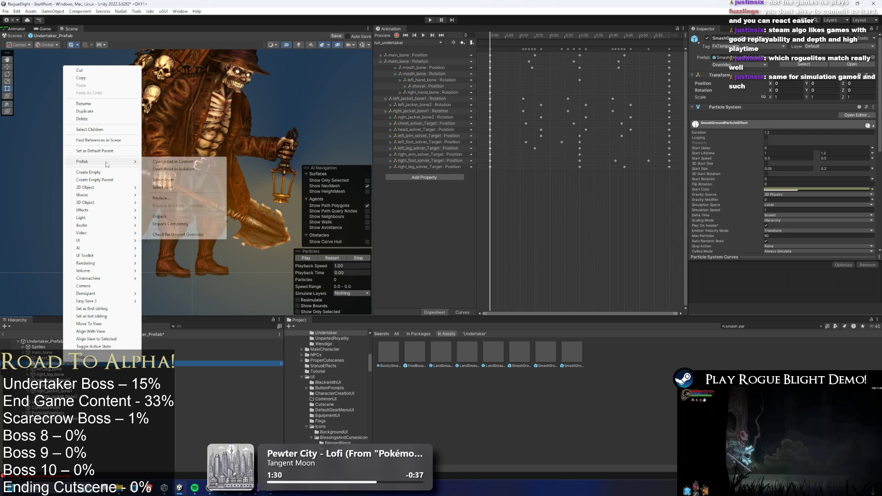
click(191, 224)
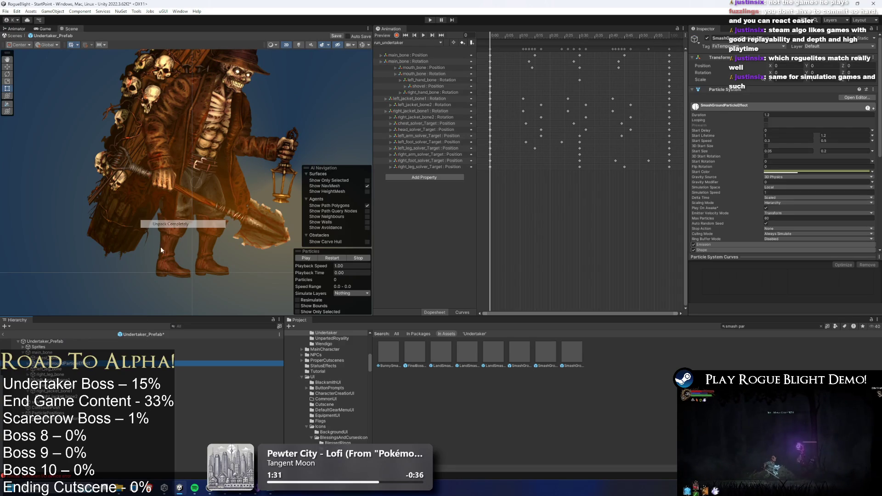
right_click(81, 363)
click(110, 107)
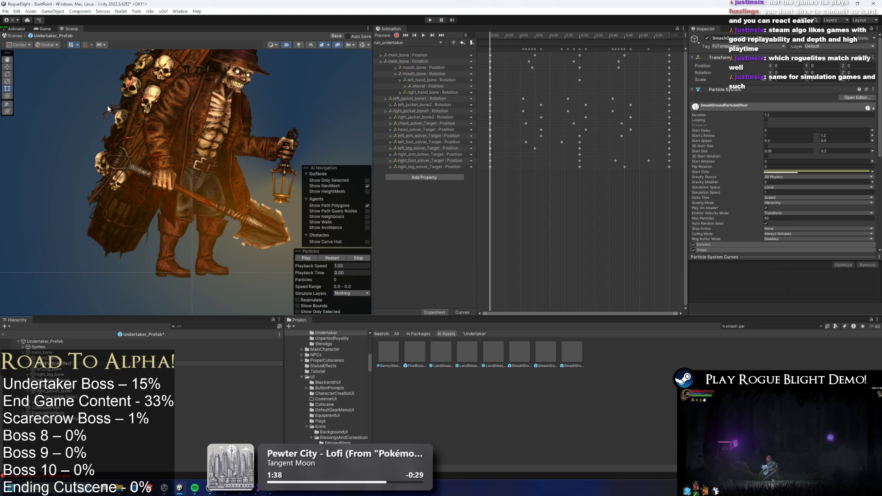
key(Return)
- Make RippingClothParticleEffect a child of right_jacket_bone2
key(Down)
key(Down)
key(Down)
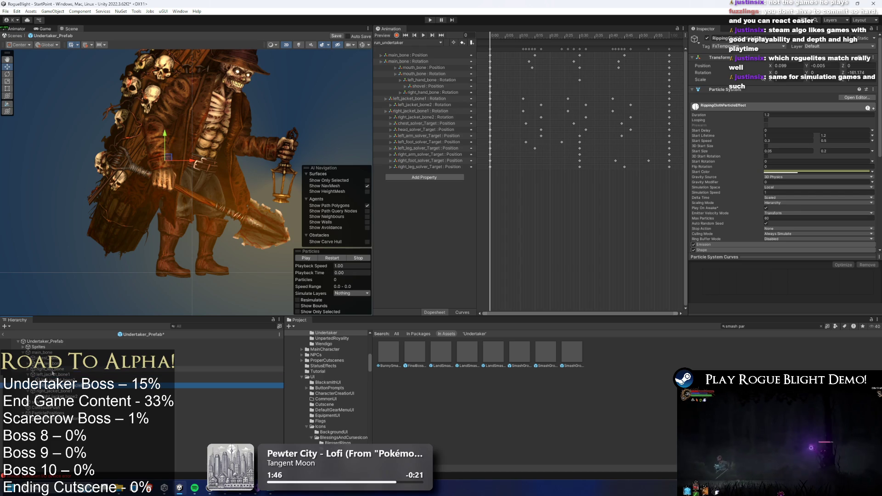
click(51, 374)
drag(64, 395, 64, 396)
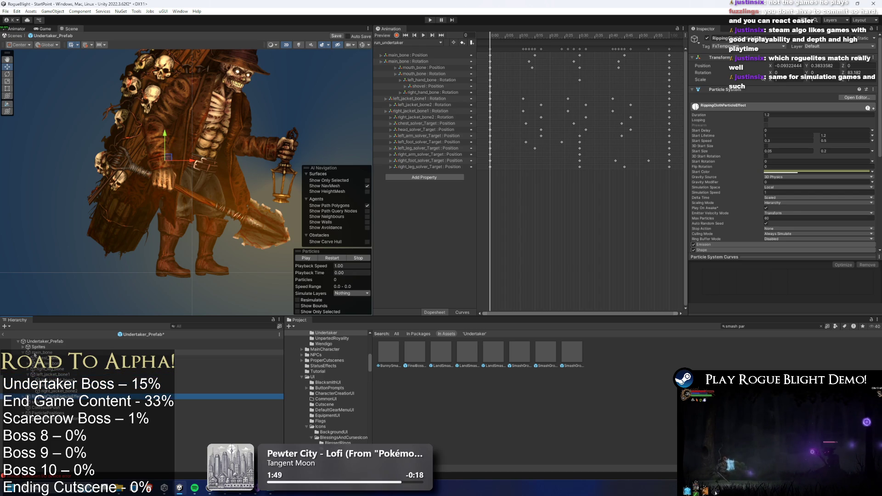
scroll(145, 204, up, 2)
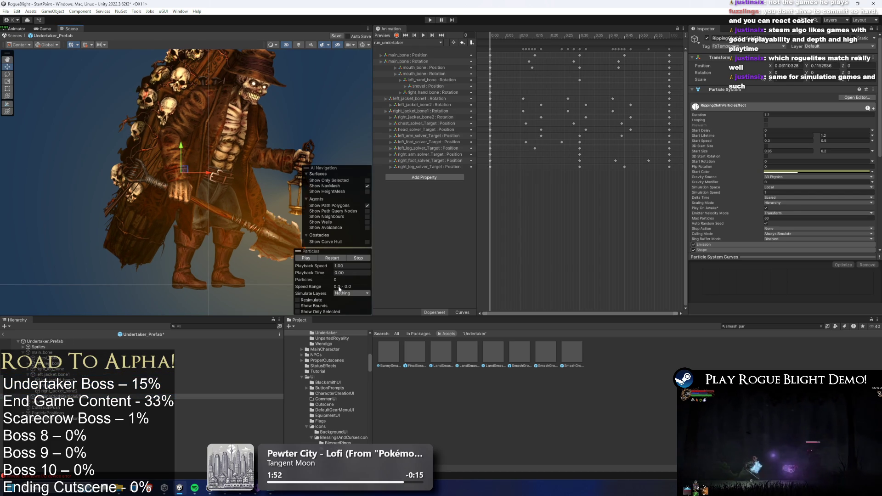
- Scrub the preview to 0.15 s, select RippingClothParticleEffect, and expand its Shape module
drag(325, 271, 347, 271)
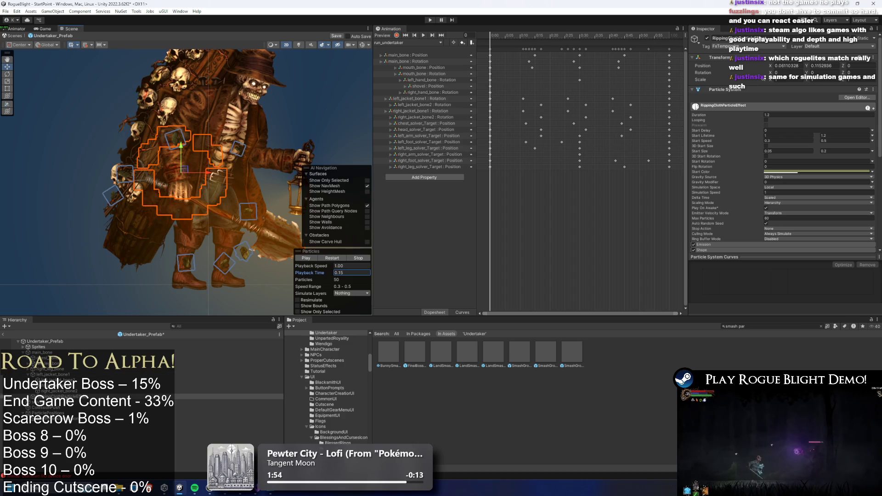
click(69, 396)
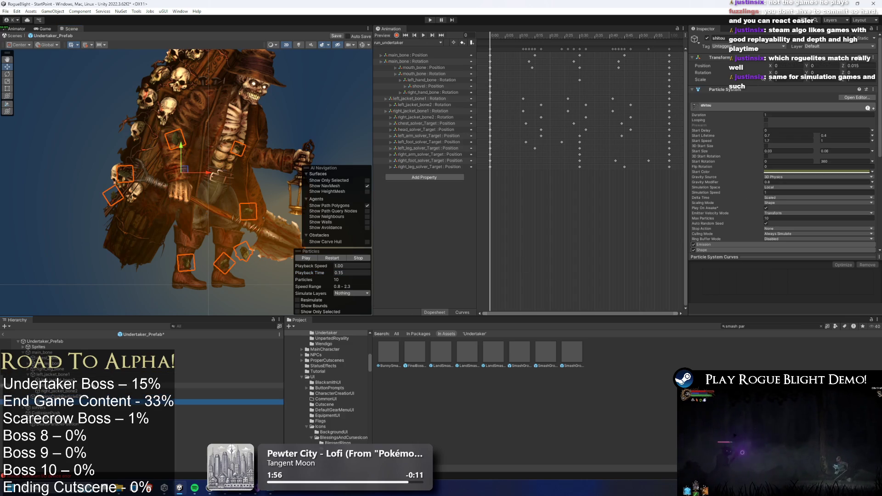
scroll(793, 134, down, 5)
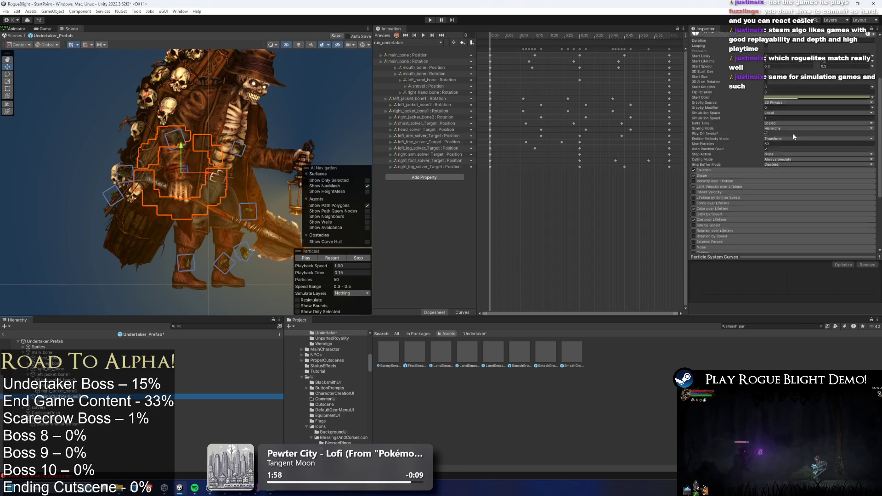
click(736, 157)
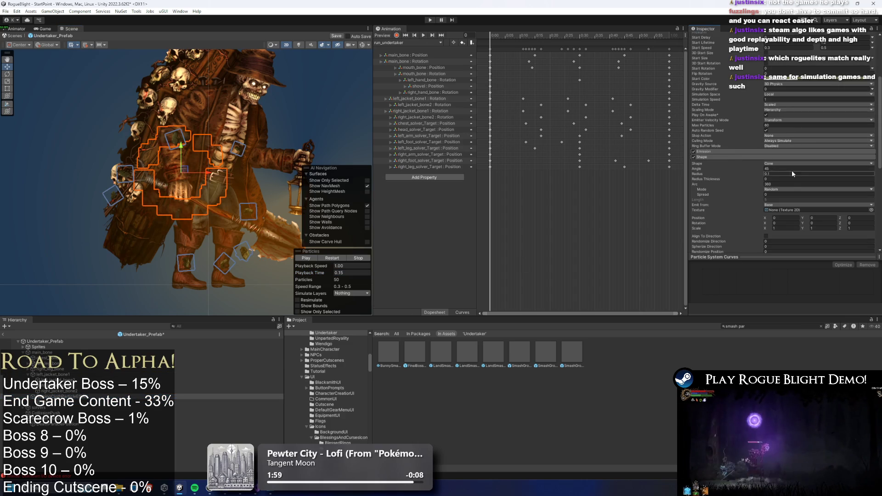
- Sample the coat's colour as the Start Color with the eyedropper and restart the preview
click(802, 79)
key(Escape)
scroll(781, 138, up, 3)
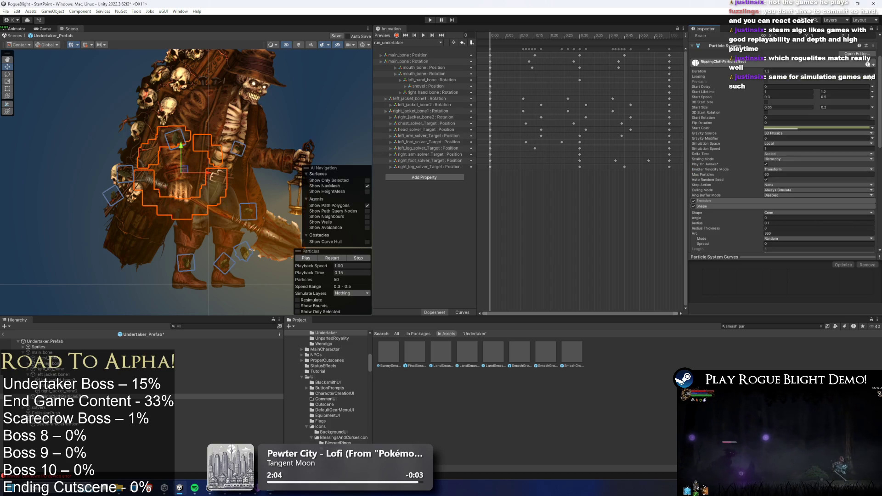
click(864, 130)
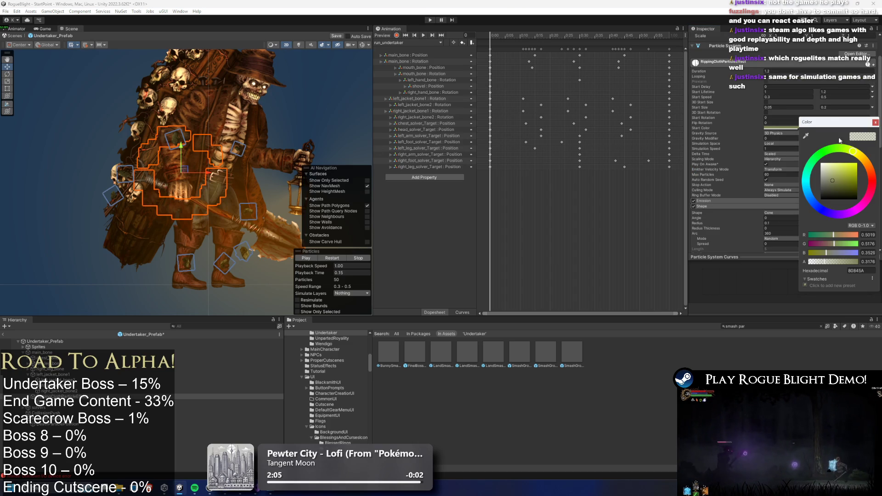
click(805, 136)
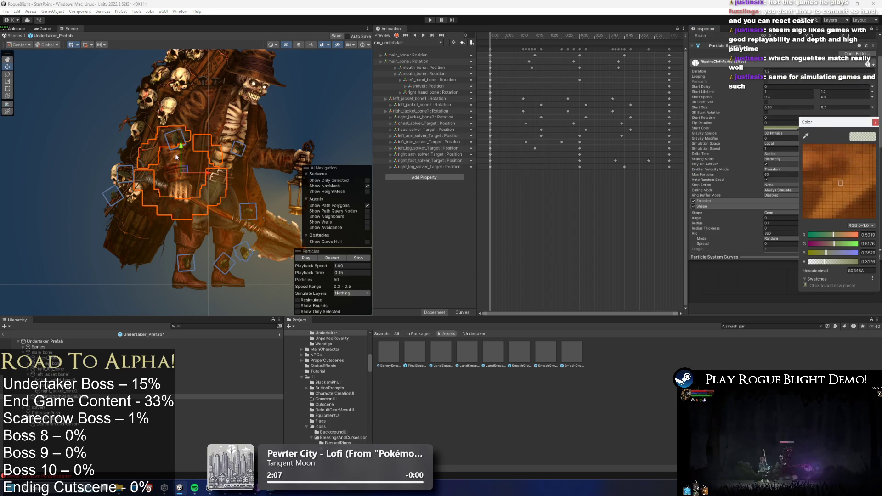
click(176, 157)
click(331, 259)
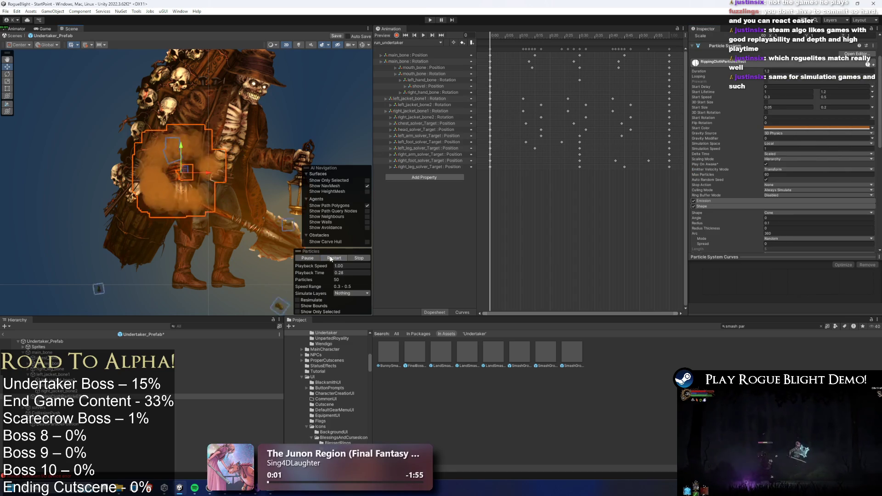
scroll(824, 174, down, 3)
text(0.0001)
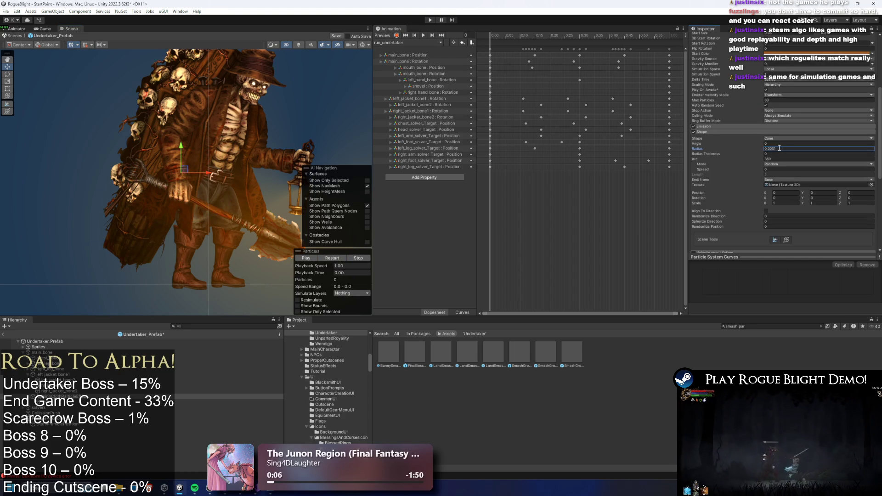
- Preview the particle burst while browsing the Shape and Limit Velocity over Lifetime modules
click(334, 259)
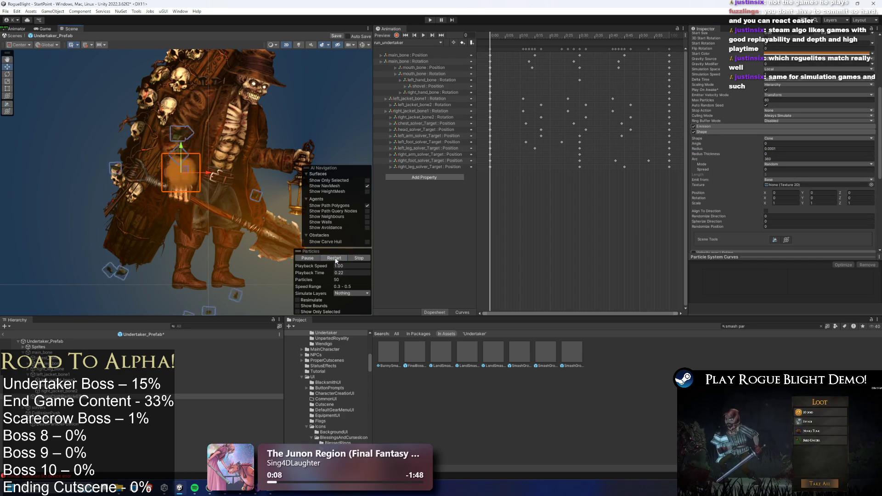
click(719, 134)
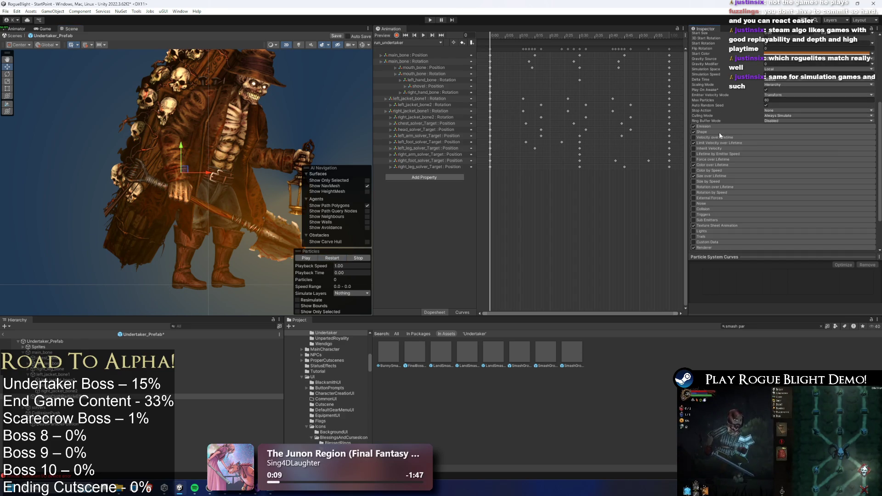
click(722, 144)
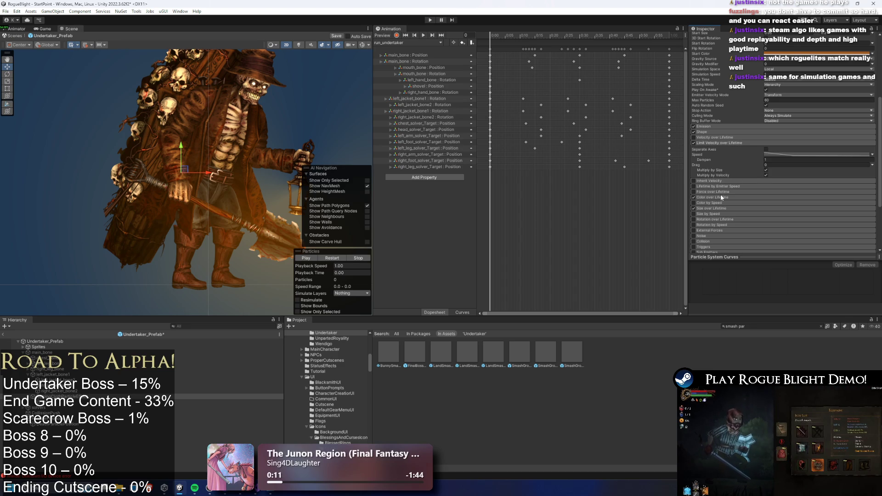
scroll(781, 85, up, 3)
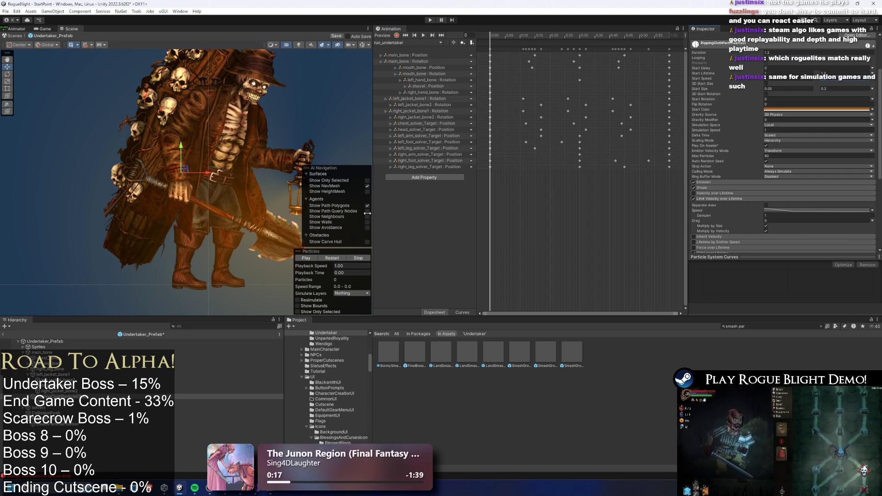
key(comma)
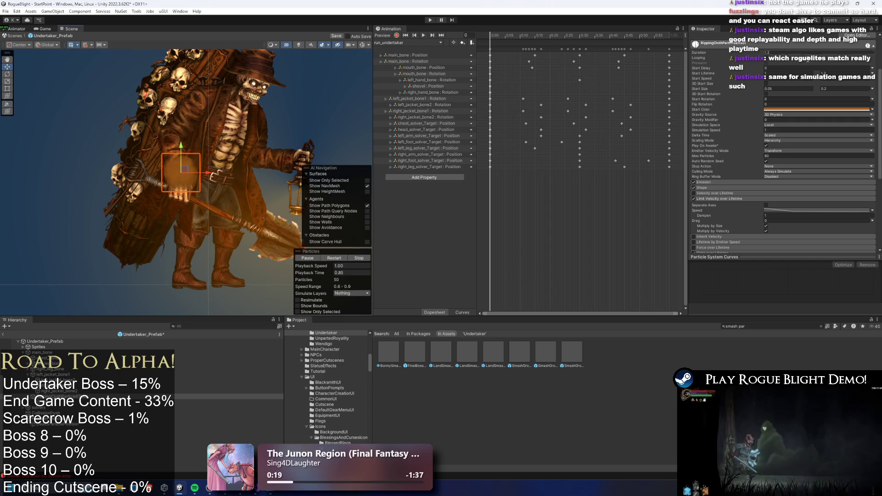
key(period)
scroll(726, 147, down, 3)
click(718, 131)
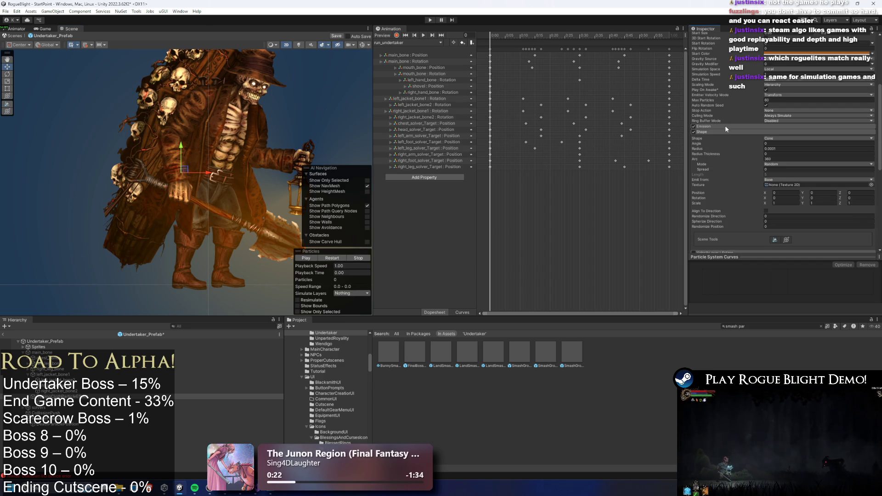
click(720, 132)
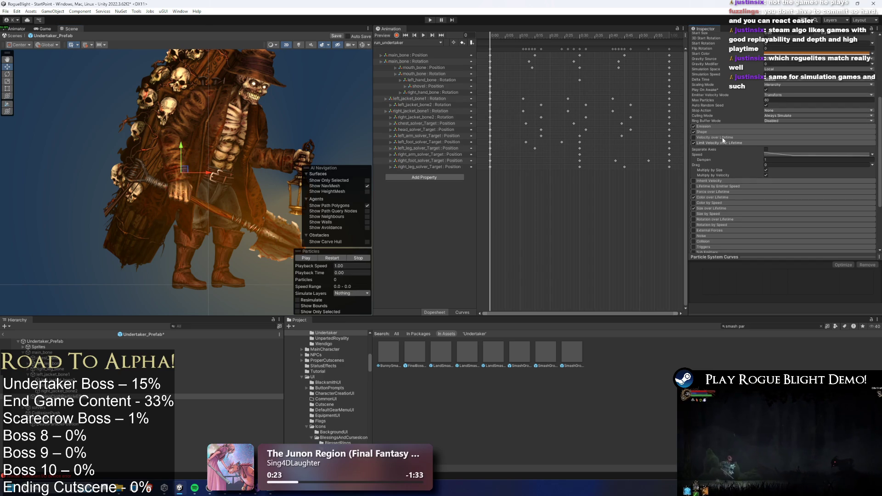
- Enable Velocity over Lifetime with linear velocity Random Between Two Constants (-0.4 to 0.4)
click(697, 138)
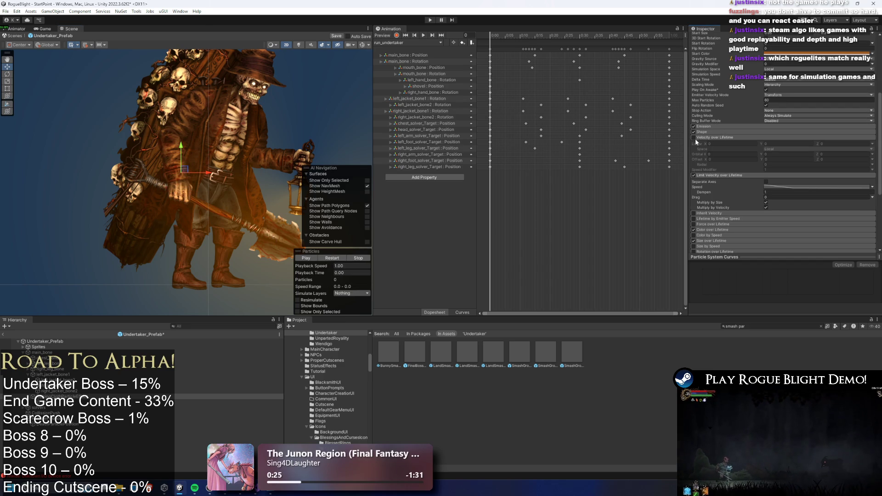
click(693, 138)
click(717, 145)
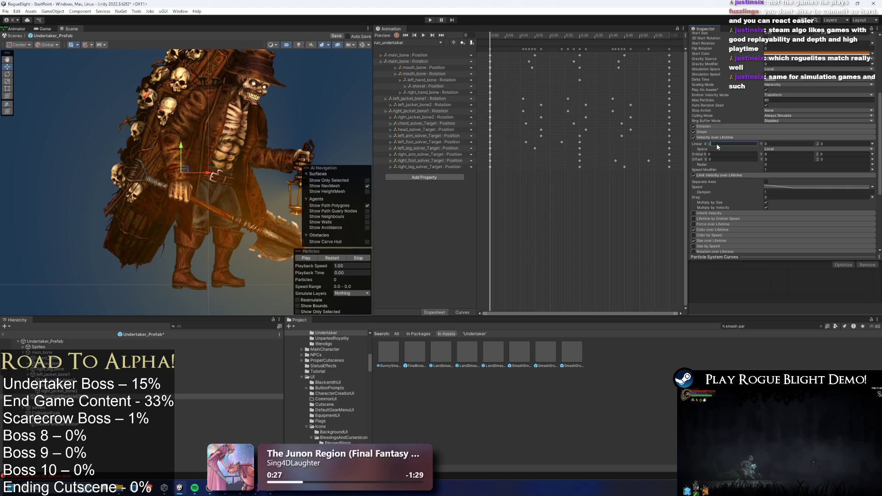
click(871, 144)
click(747, 153)
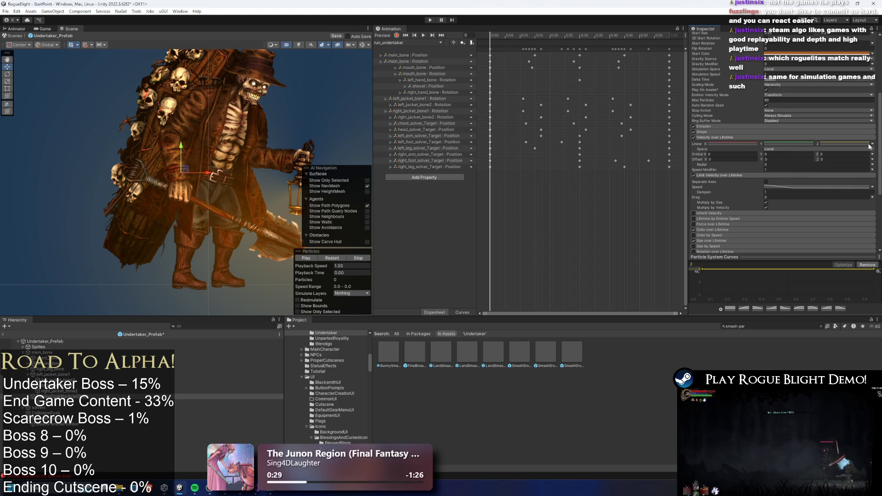
click(870, 146)
click(738, 155)
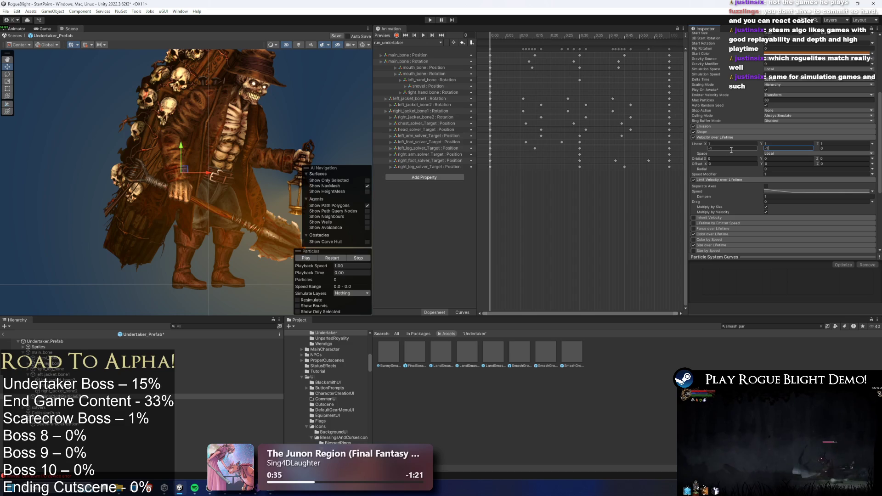
- Replay the particle preview to check the motion, then select the shitou effect on the model
click(327, 258)
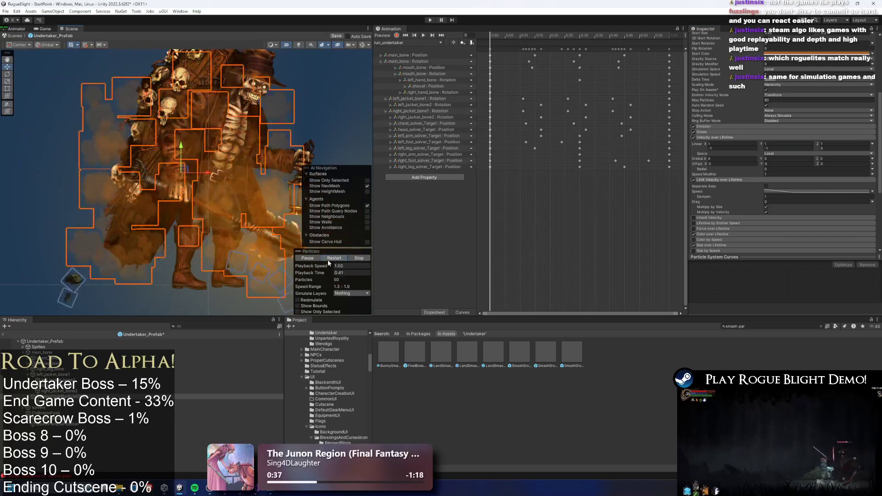
click(789, 148)
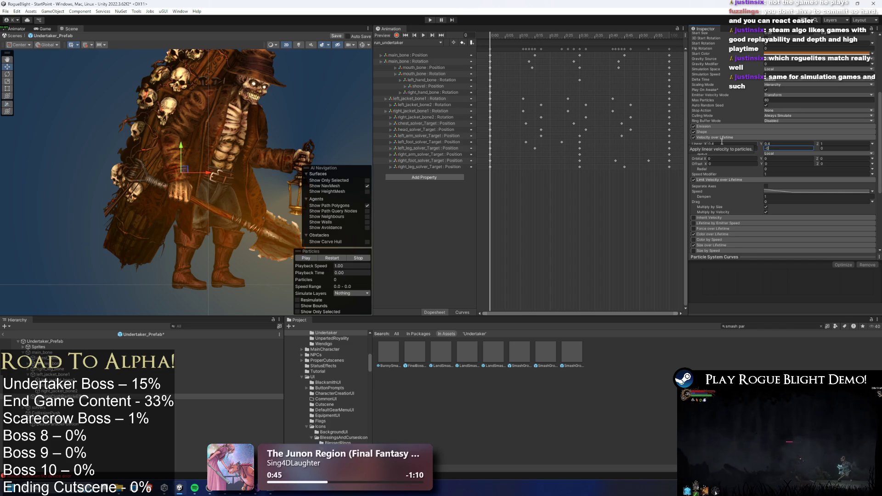
click(329, 258)
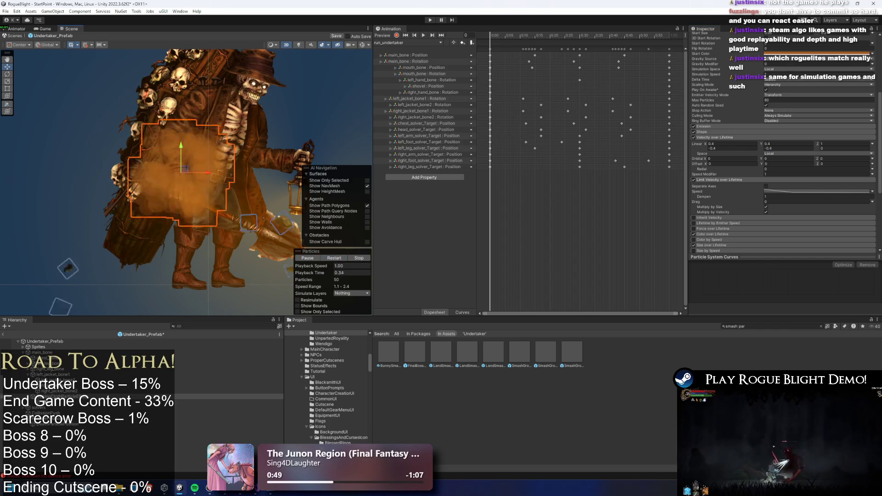
scroll(212, 176, down, 3)
click(211, 176)
click(212, 176)
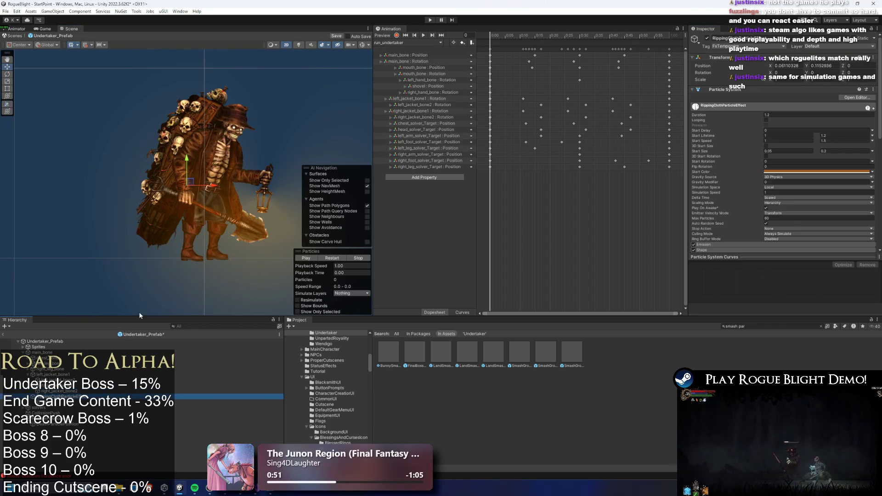
- Scrub the particle preview and expand the Limit Velocity over Lifetime module
scroll(212, 176, up, 2)
drag(351, 272, 363, 274)
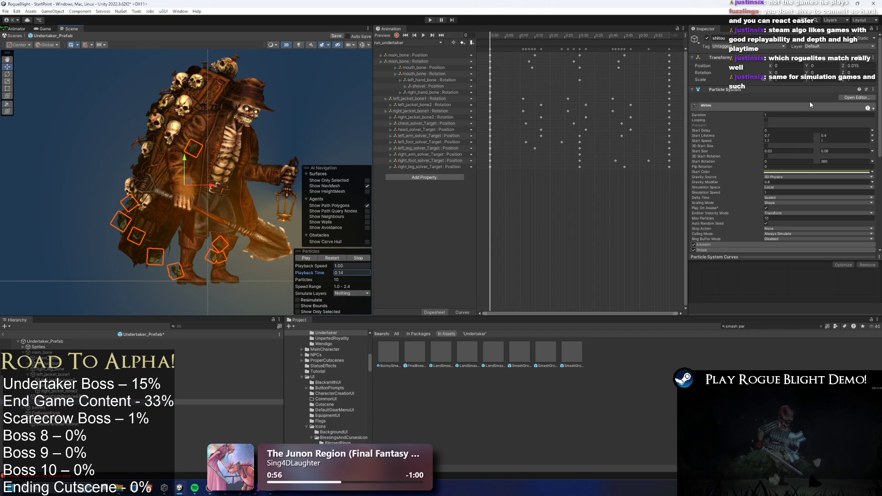
scroll(757, 180, down, 3)
click(725, 187)
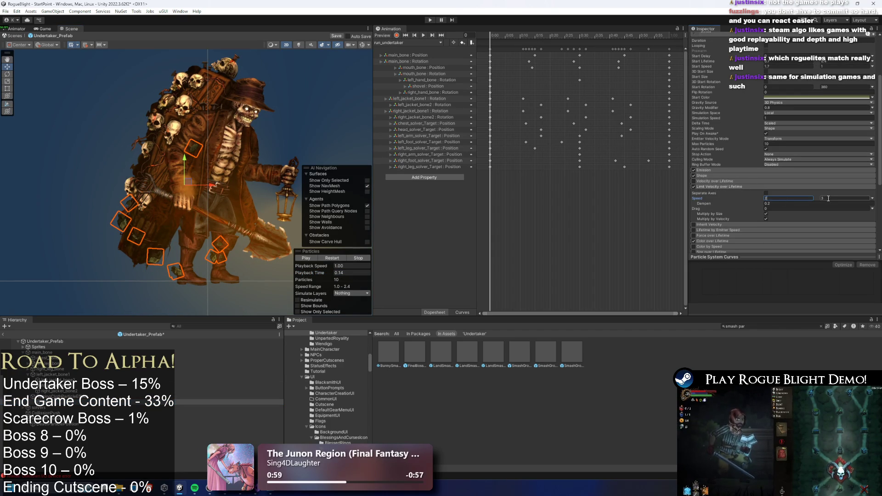
drag(318, 274, 266, 274)
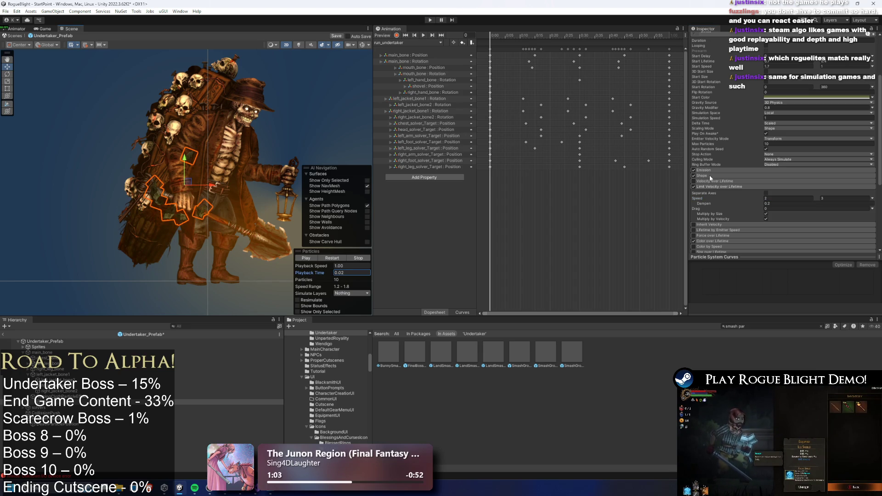
- Change the emitter shape from Cone to Circle with radius 0.0001
click(760, 176)
click(792, 183)
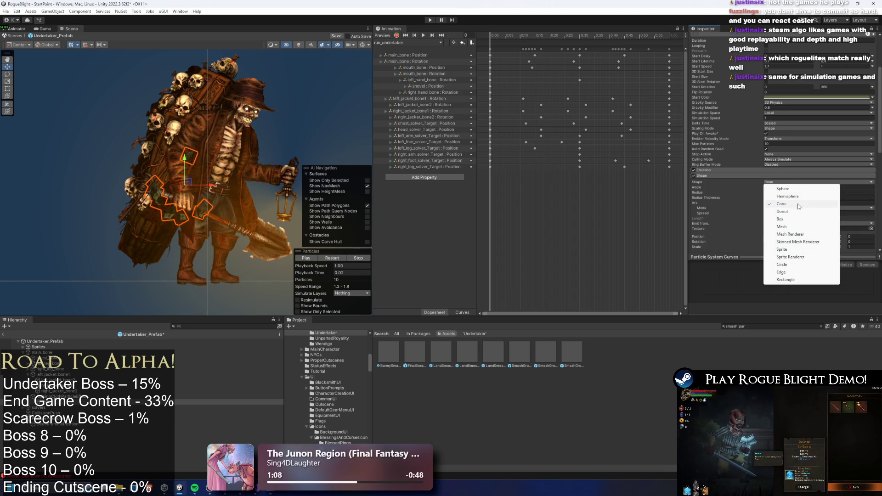
click(786, 265)
click(755, 189)
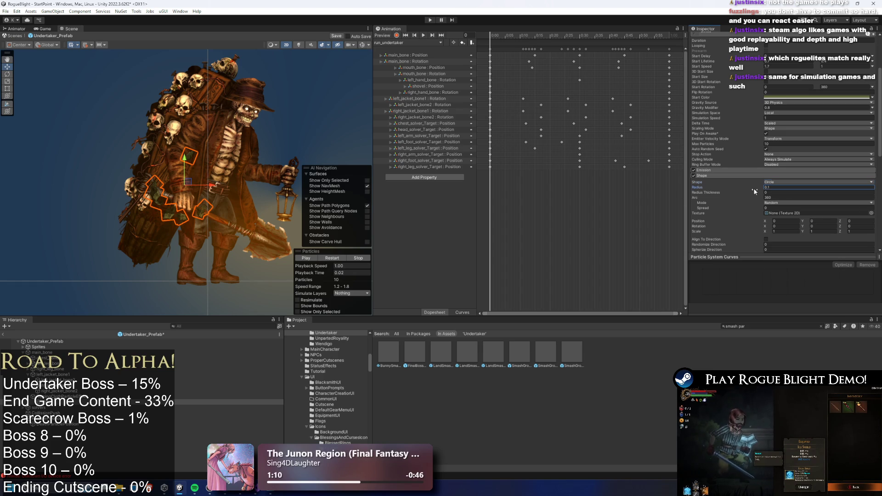
click(328, 273)
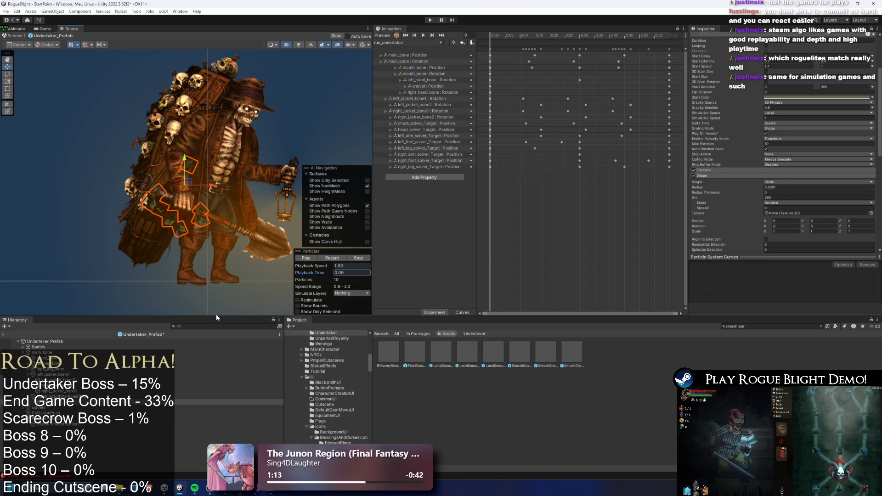
scroll(787, 208, down, 10)
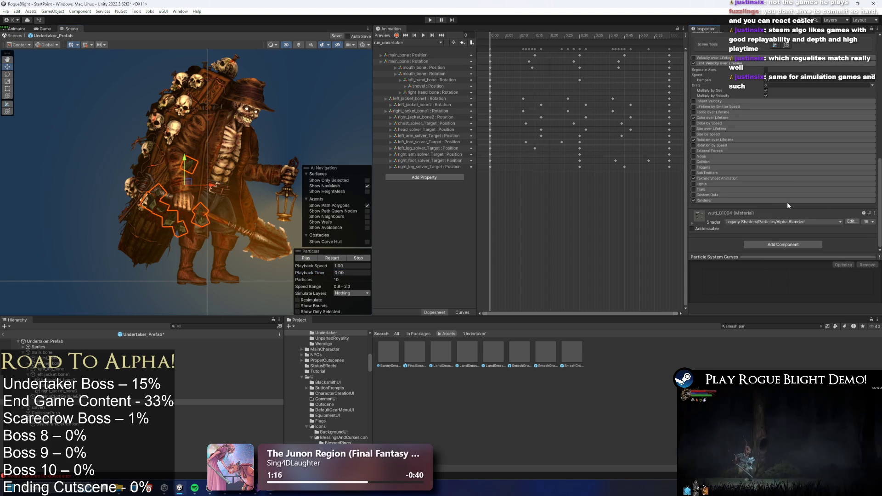
- Set the particle renderer's material to Cloth_Ripping_Material
click(786, 203)
click(871, 217)
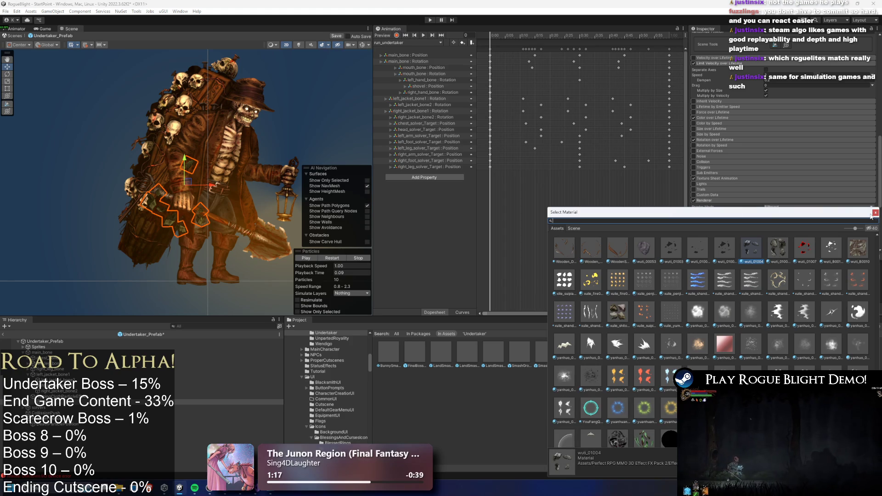
text(cloth ri)
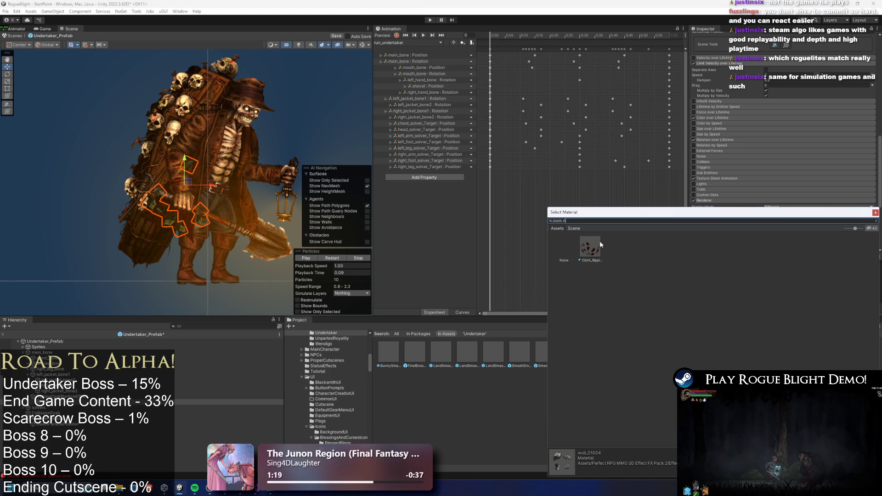
double_click(598, 245)
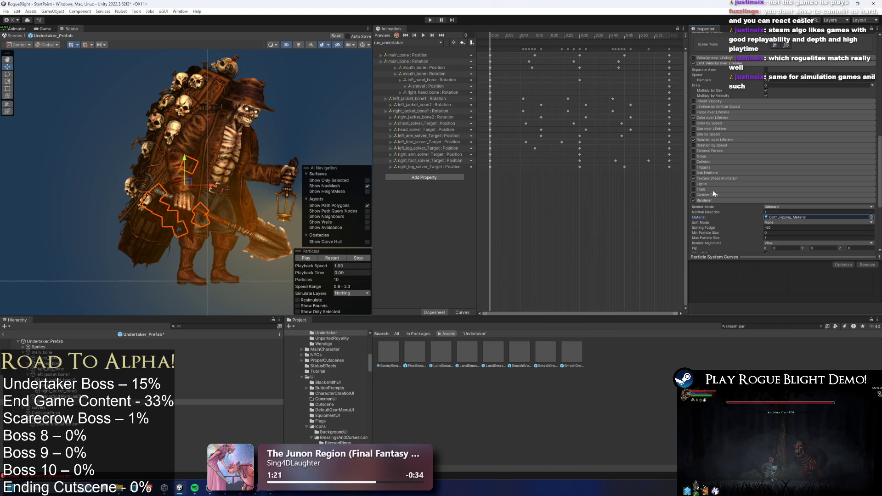
- Enable Texture Sheet Animation in Grid mode with 3 by 3 tiles
click(719, 178)
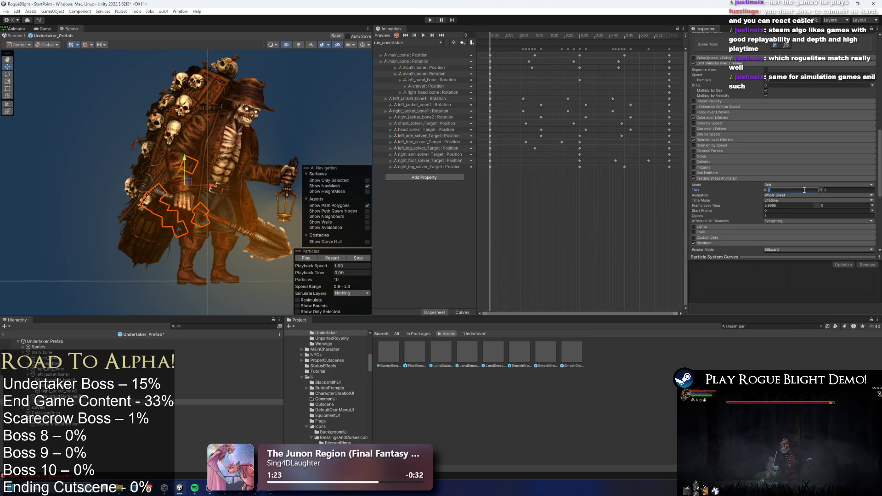
scroll(228, 206, up, 5)
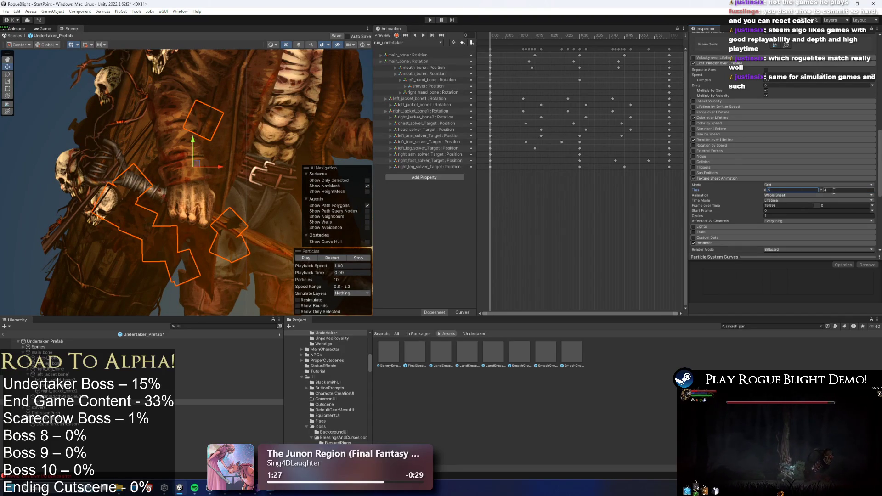
text(5)
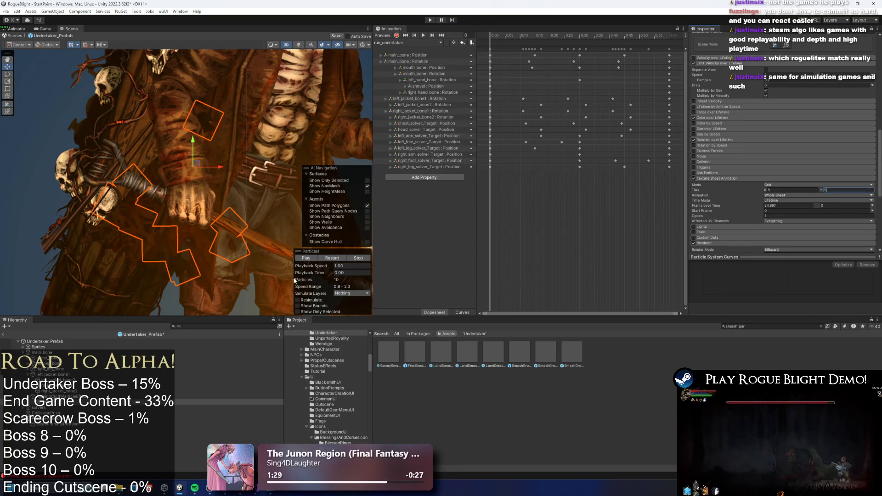
click(325, 273)
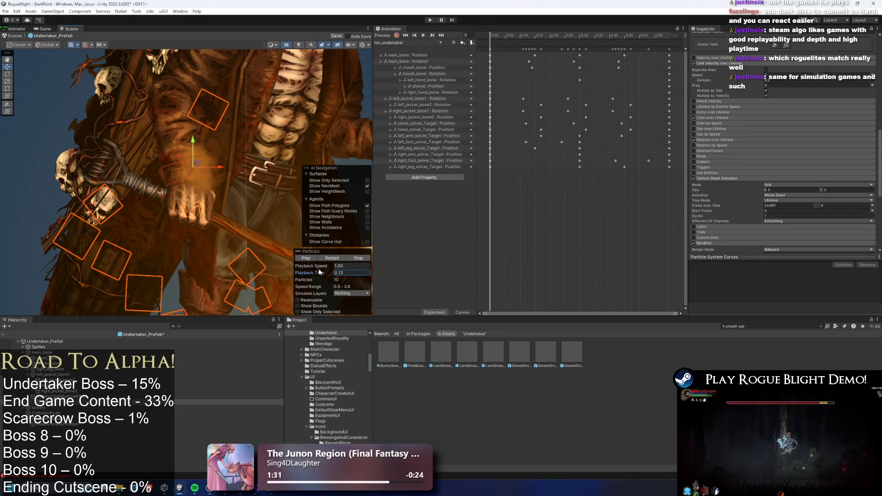
drag(325, 273, 309, 273)
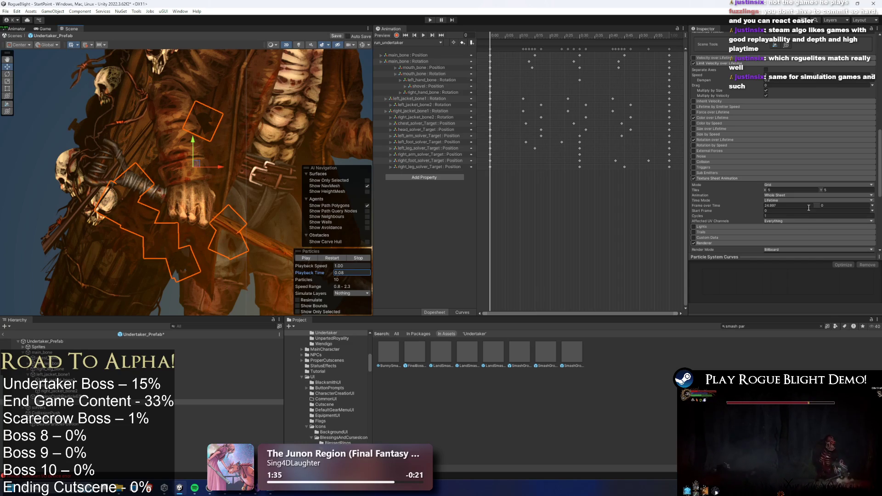
scroll(809, 207, down, 4)
click(808, 185)
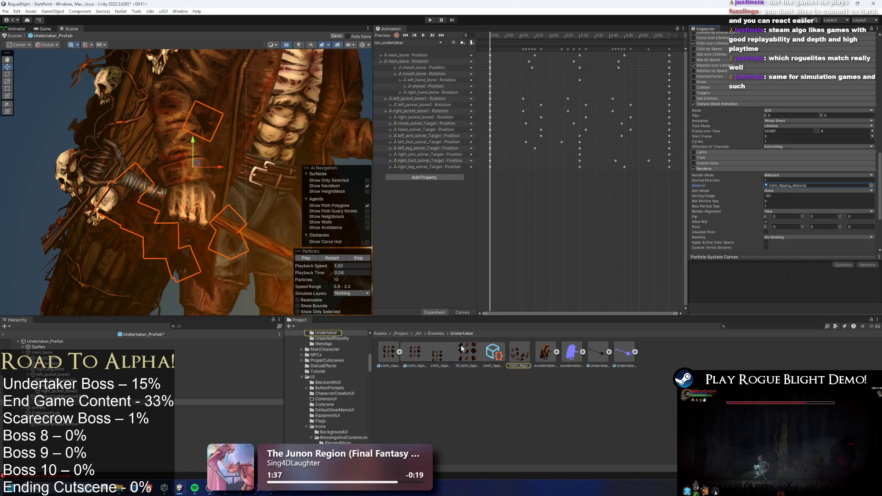
key(Tab)
text(3)
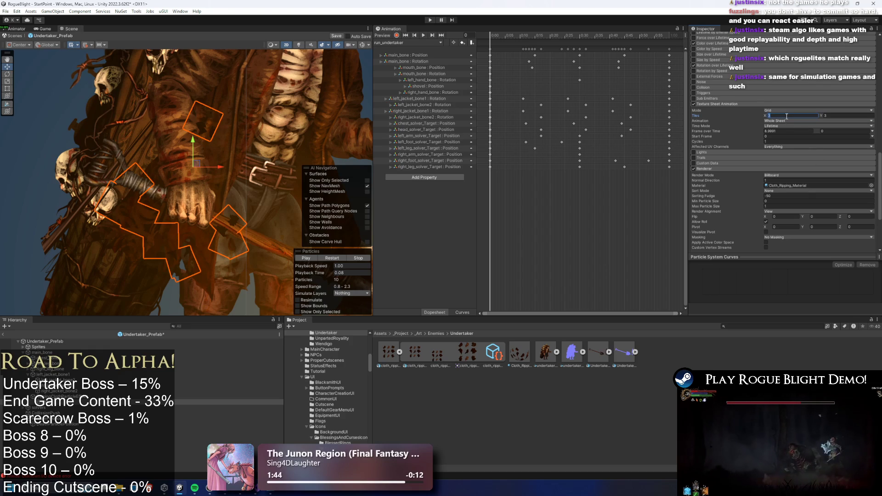
text(5)
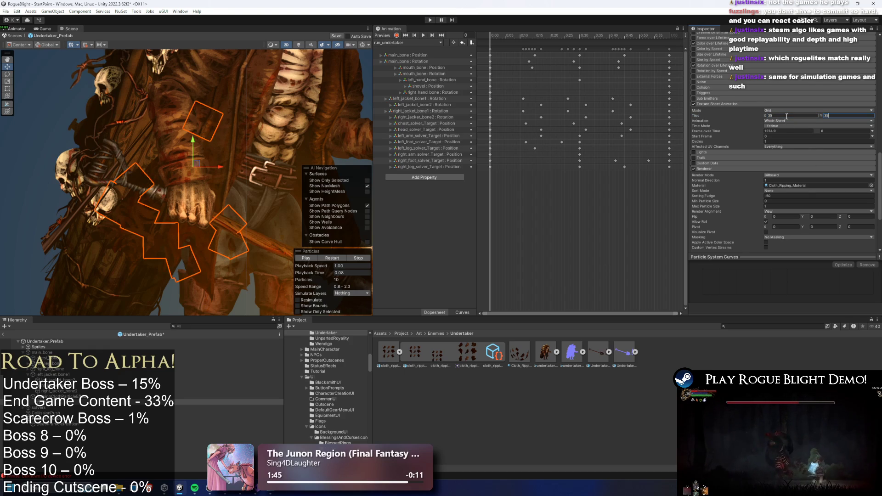
text(3)
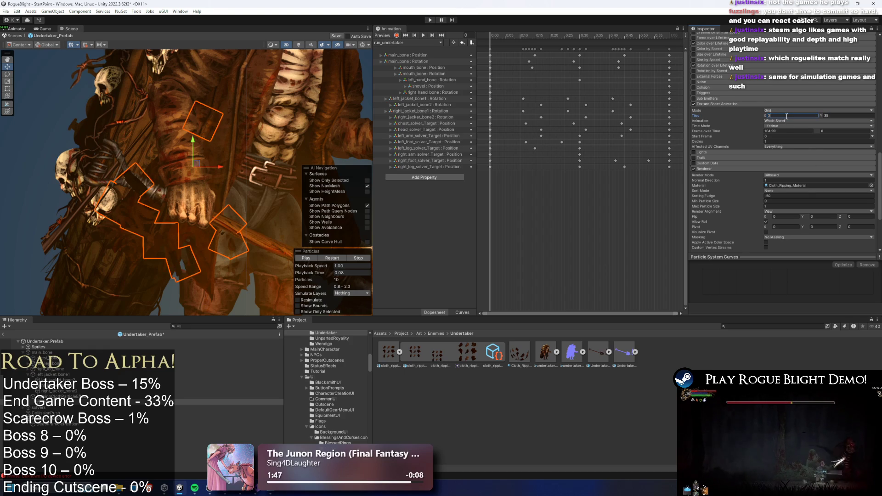
key(Tab)
text(3)
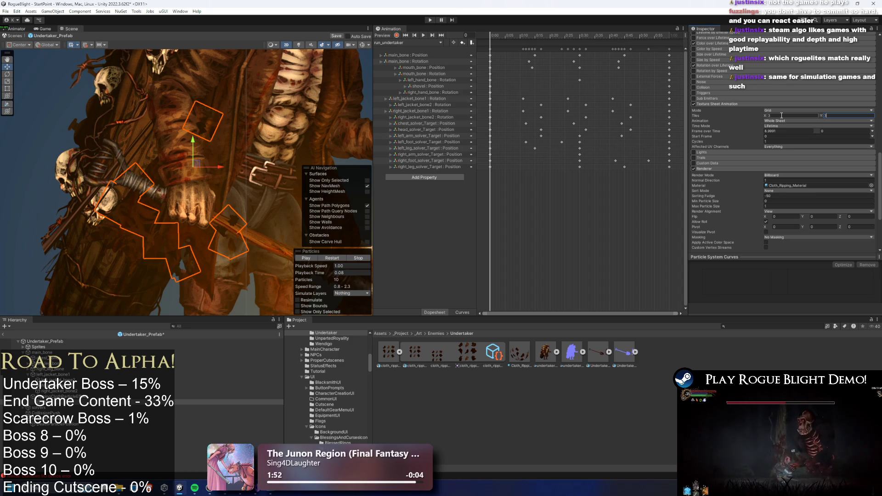
- Try Frame over Time values of 15 and 0 while scrubbing the preview
click(785, 131)
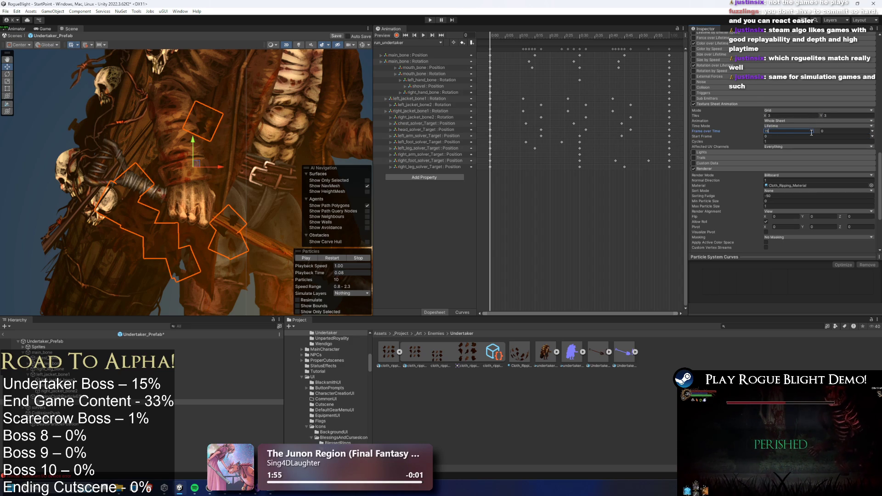
click(841, 132)
text(15)
click(797, 131)
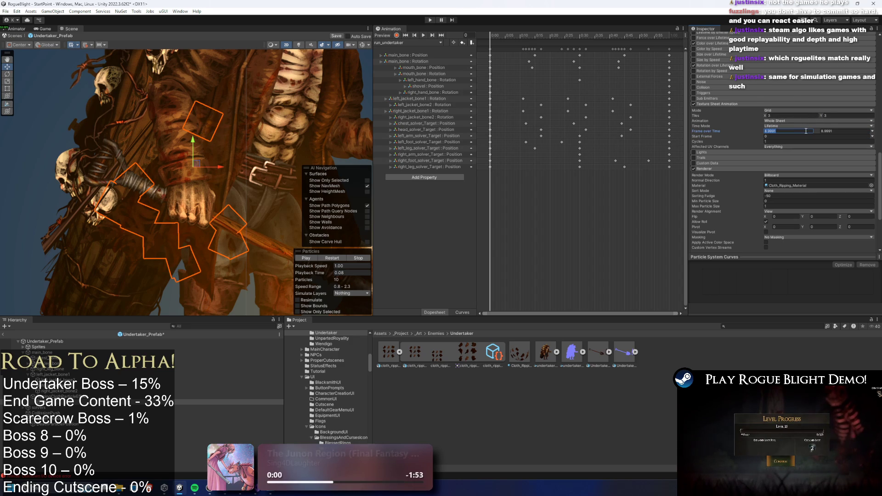
drag(324, 272, 344, 272)
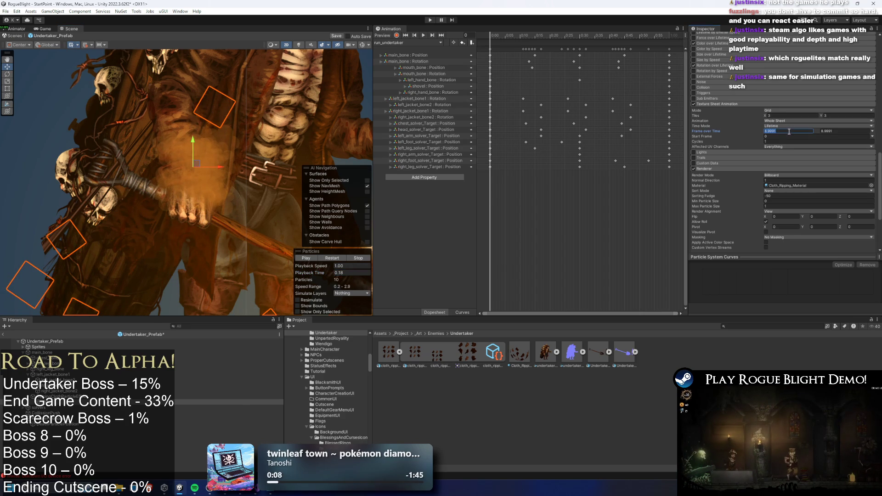
text(0)
key(Tab)
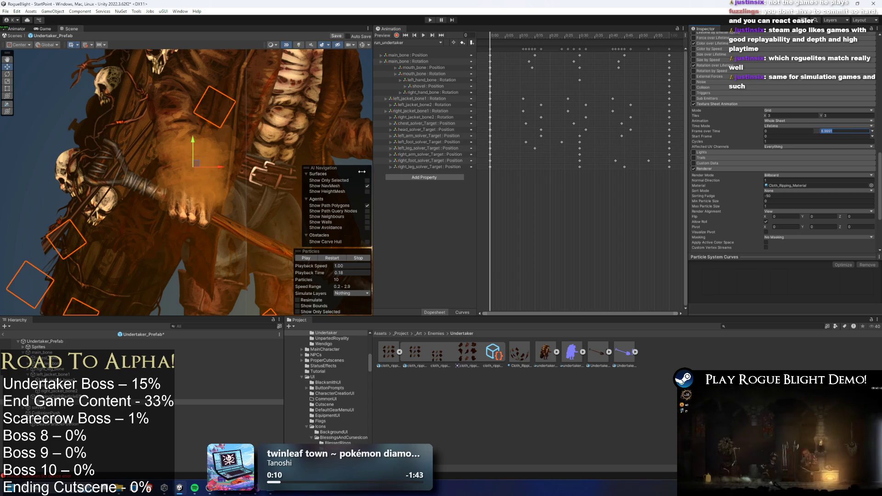
drag(325, 272, 303, 275)
- Set Frame over Time to 1 and Start Frame to 1, then play the preview
click(844, 129)
text(0)
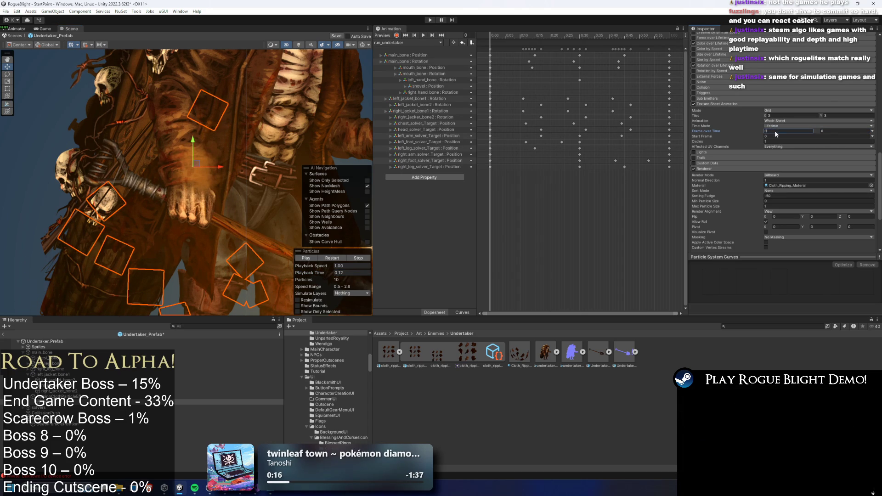
click(776, 136)
text(1)
click(340, 273)
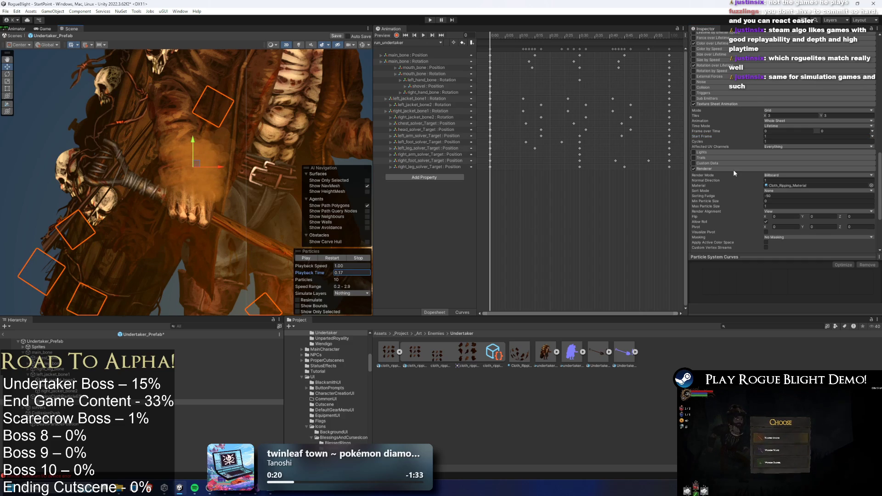
click(822, 131)
text(1)
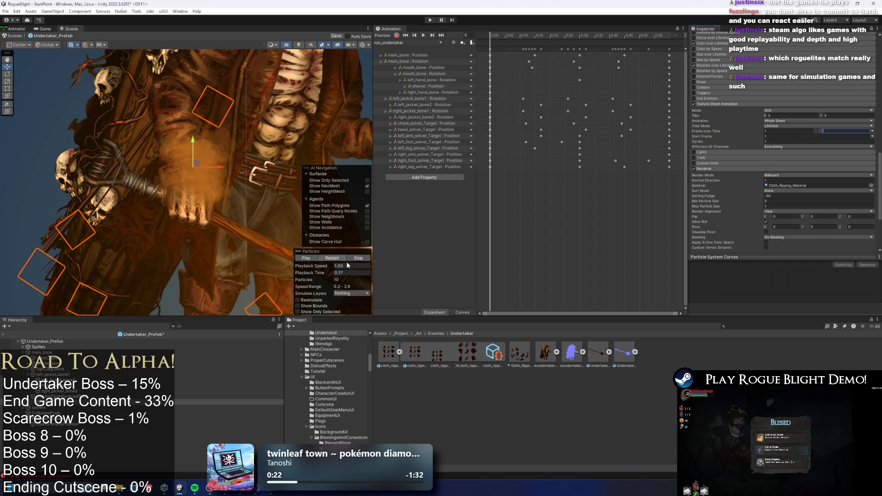
drag(321, 273, 281, 274)
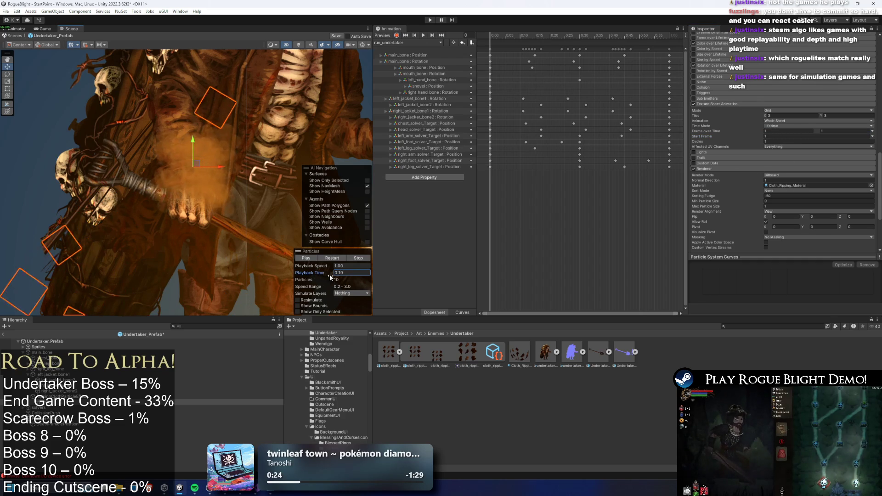
click(306, 258)
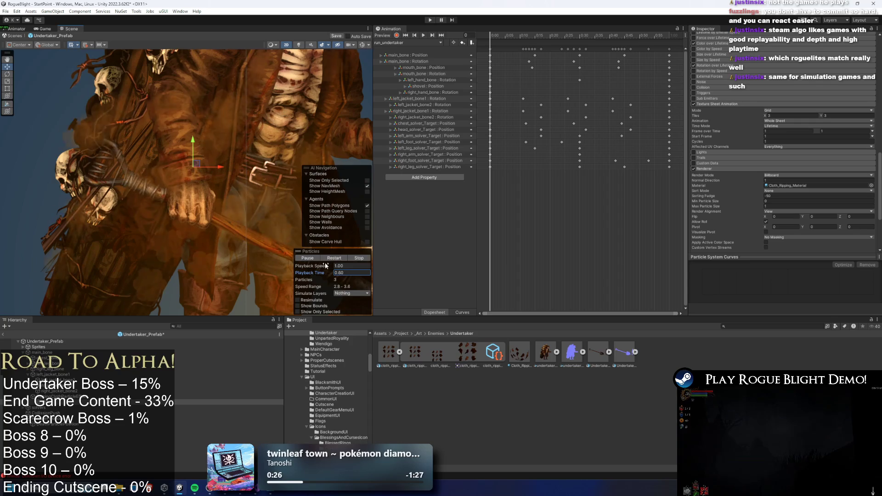
click(368, 258)
drag(329, 275, 370, 271)
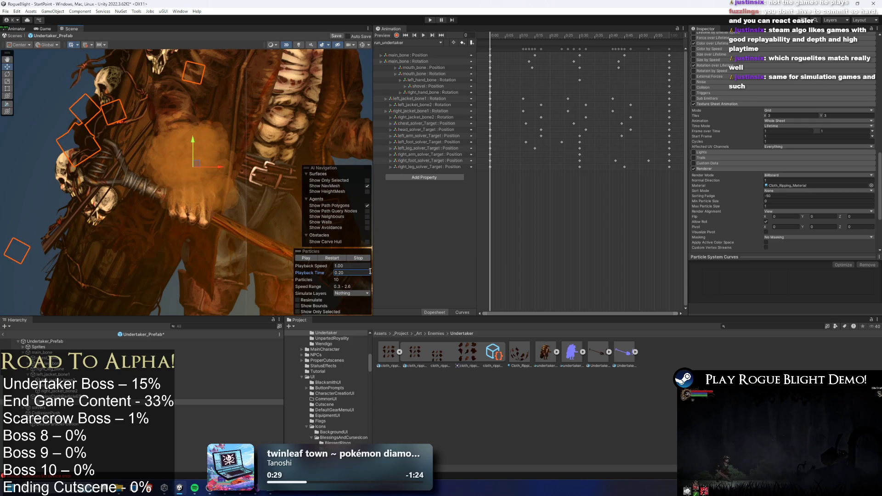
click(784, 125)
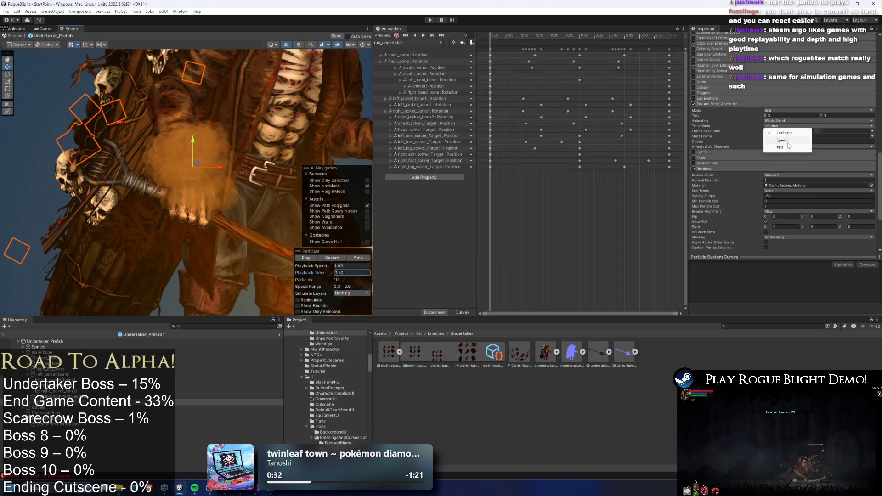
click(791, 137)
click(791, 120)
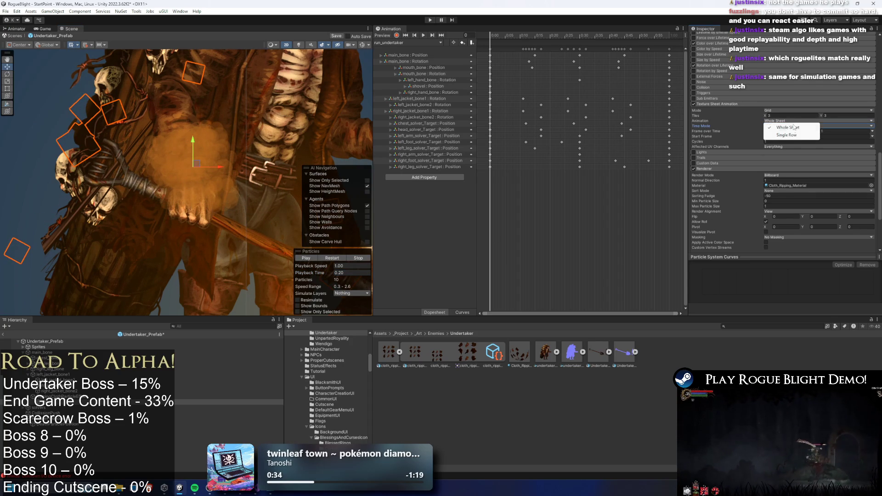
click(789, 135)
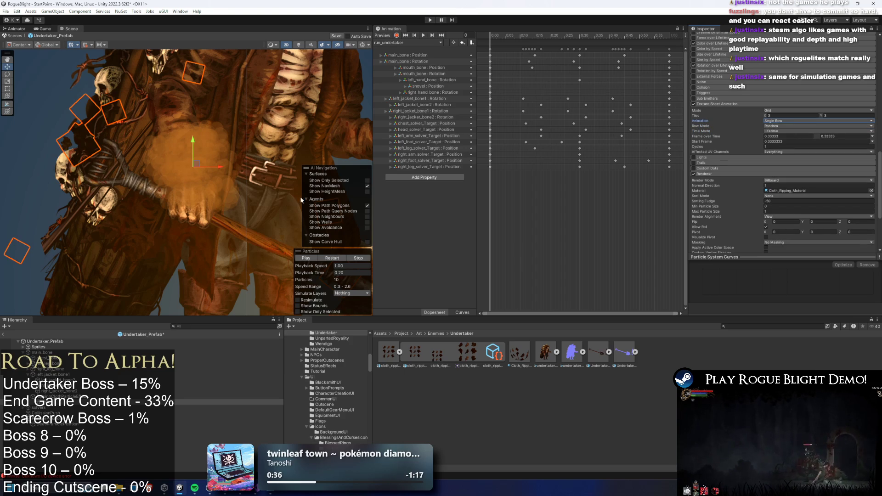
drag(328, 269, 344, 266)
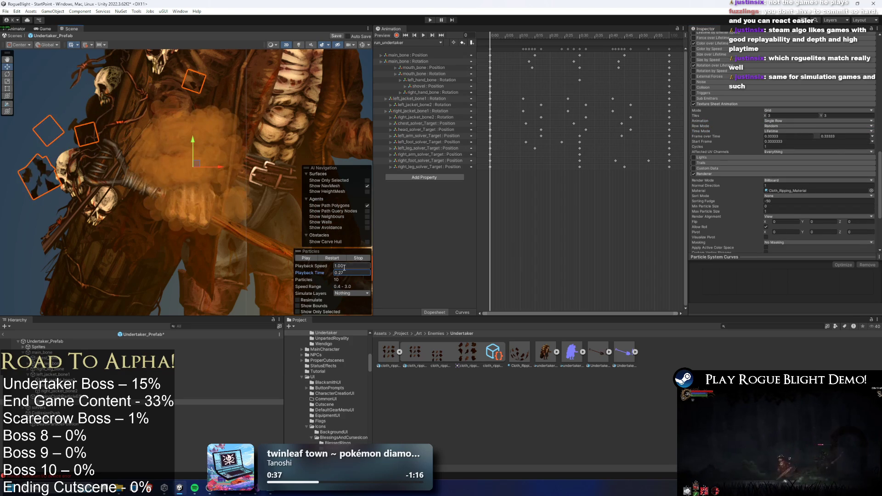
text(1)
key(Tab)
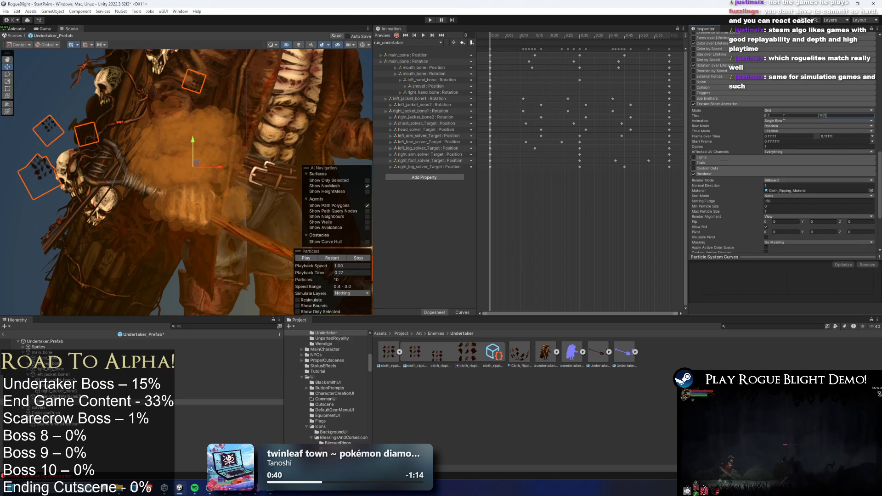
click(768, 115)
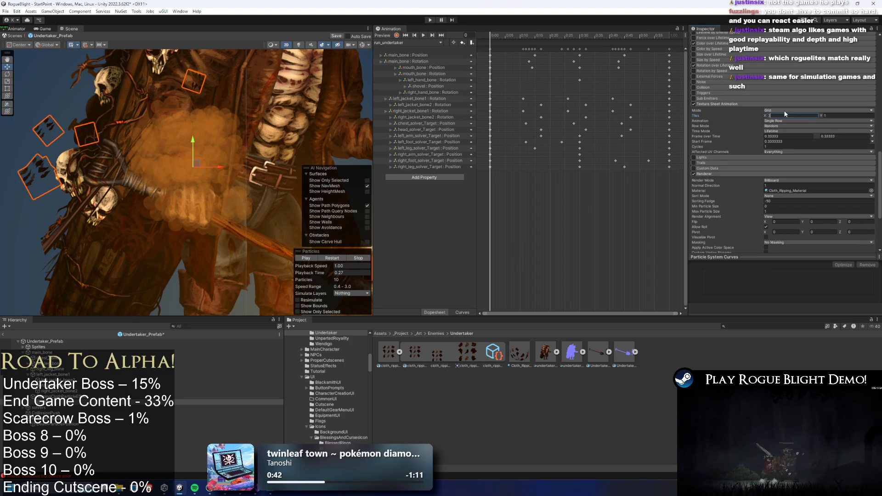
text(3)
text(4)
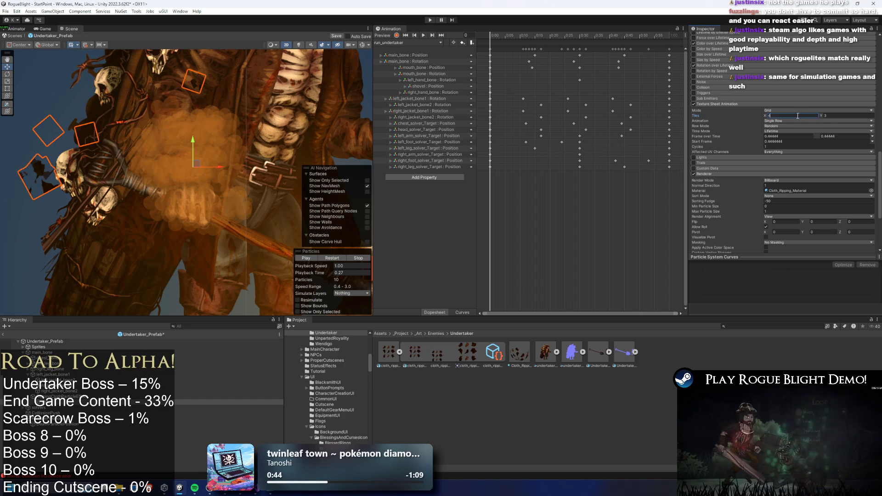
click(835, 115)
text(5)
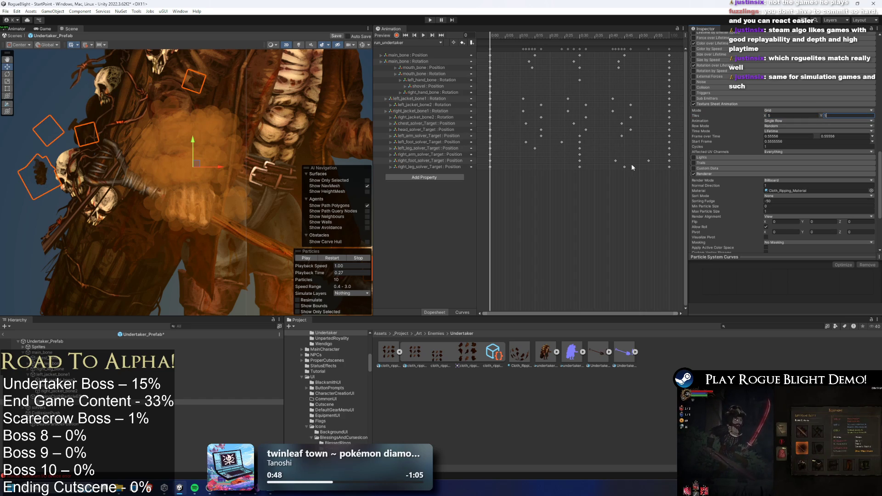
mouse_move(313, 273)
mouse_down()
mouse_move(279, 275)
mouse_move(327, 274)
mouse_up()
click(798, 115)
text(3)
key(Tab)
text(3)
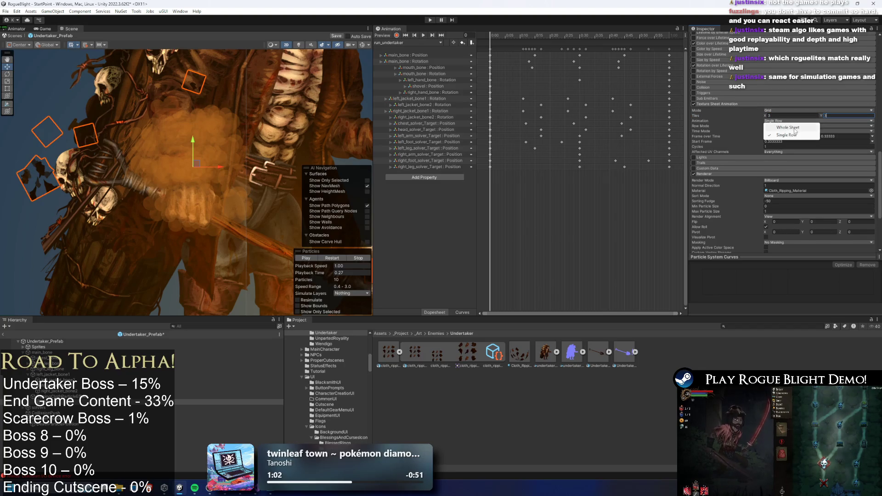
click(795, 127)
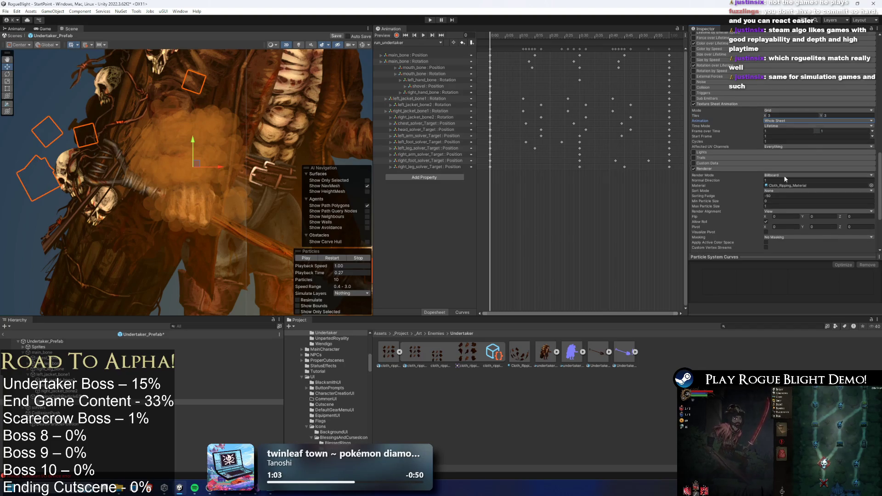
- Locate the diffuse texture cloth_ripping_art and check its slicing in the Sprite Editor
scroll(802, 177, down, 5)
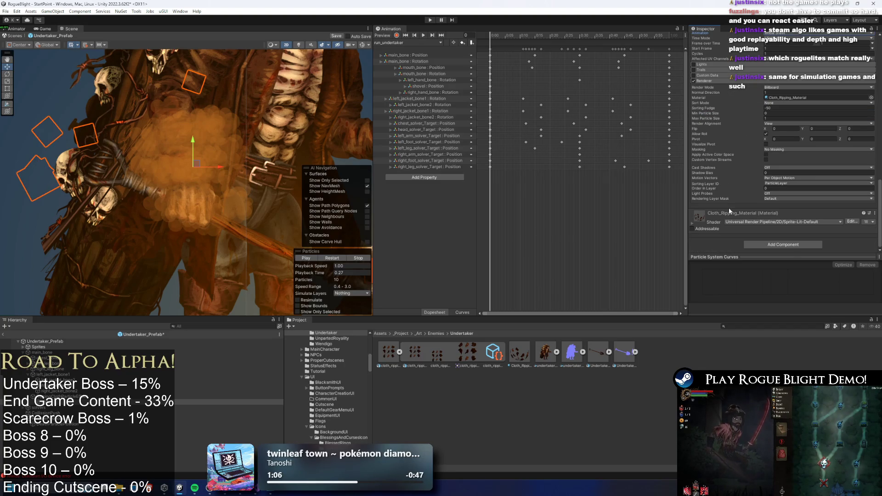
scroll(859, 216, down, 2)
click(865, 215)
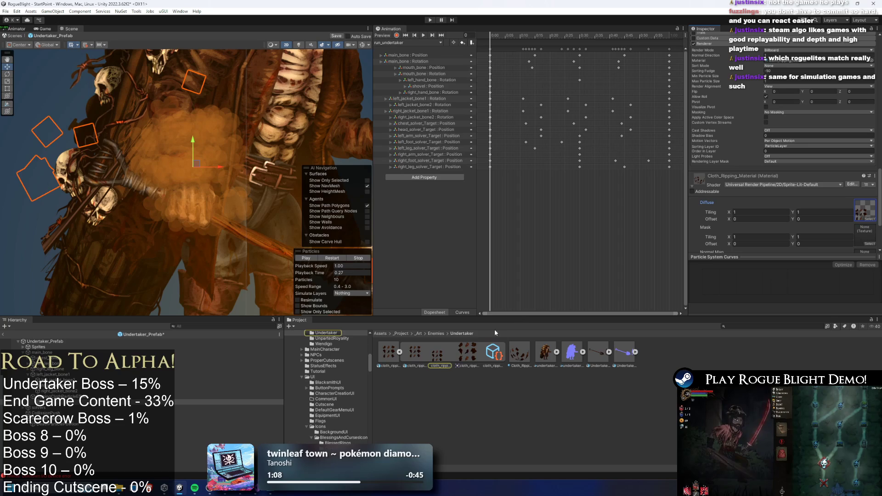
click(389, 352)
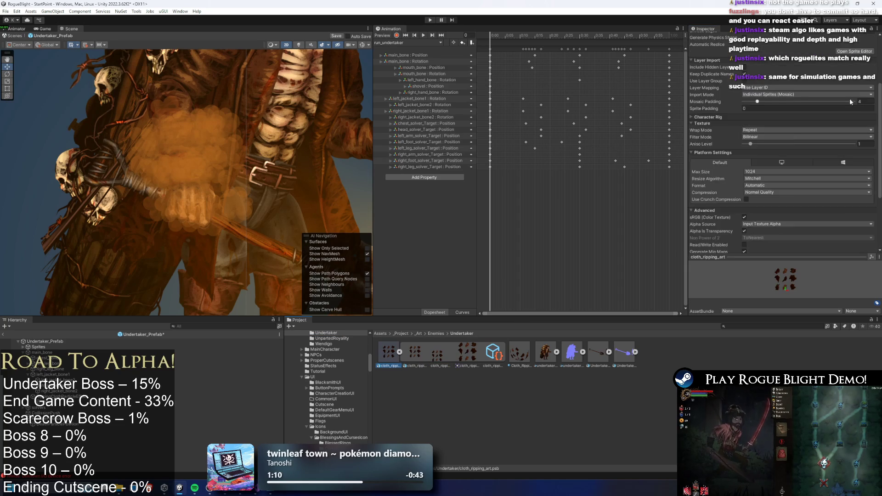
click(850, 125)
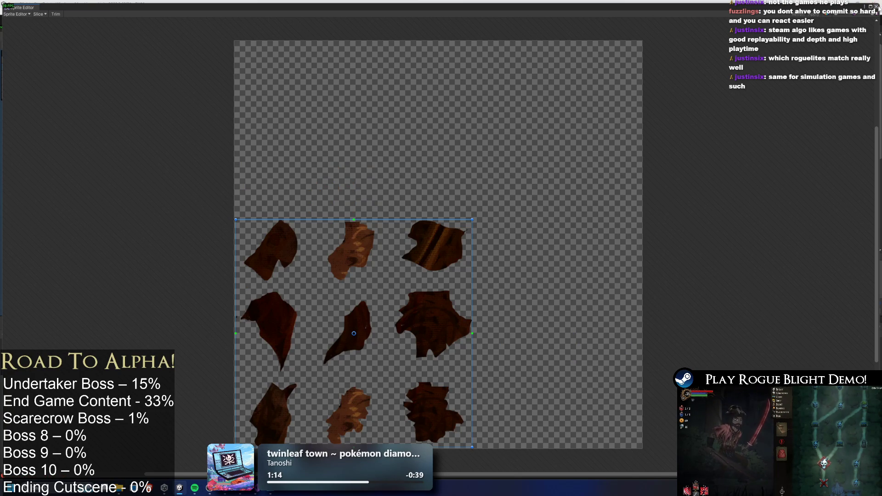
click(876, 6)
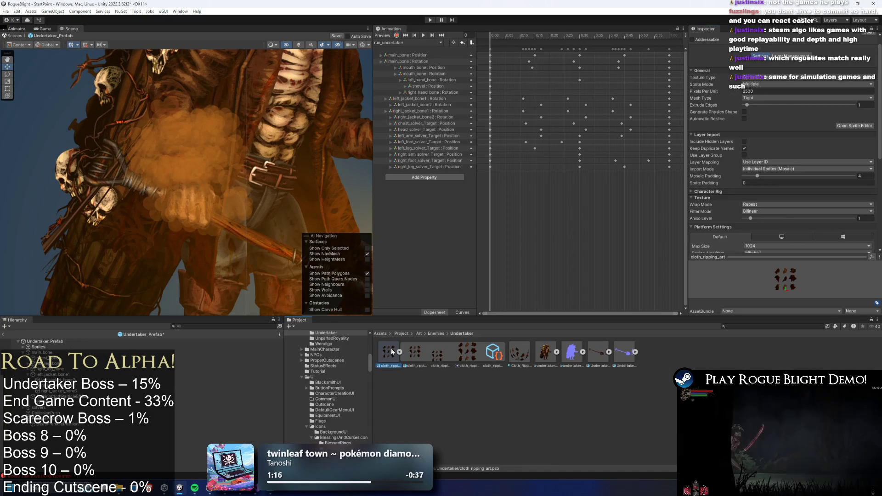
- Open cloth_ripping_art in Photoshop, cancel a Save As, and return to Unity
double_click(390, 349)
click(20, 4)
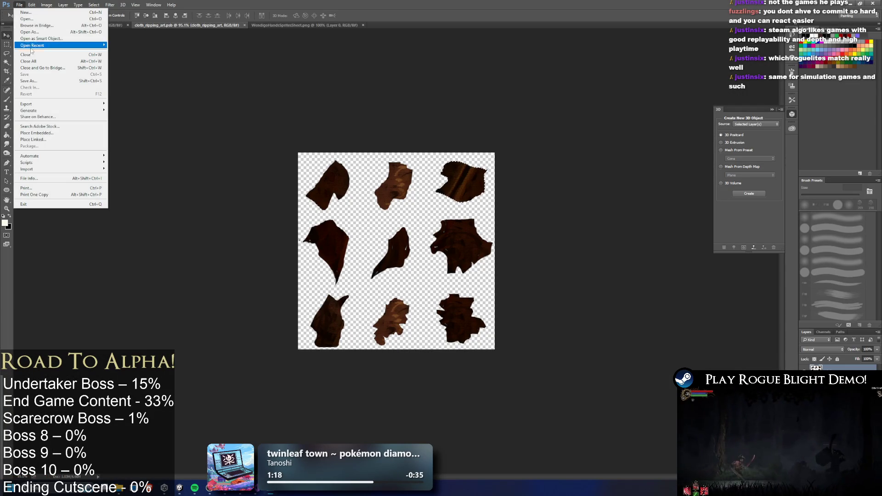
click(386, 138)
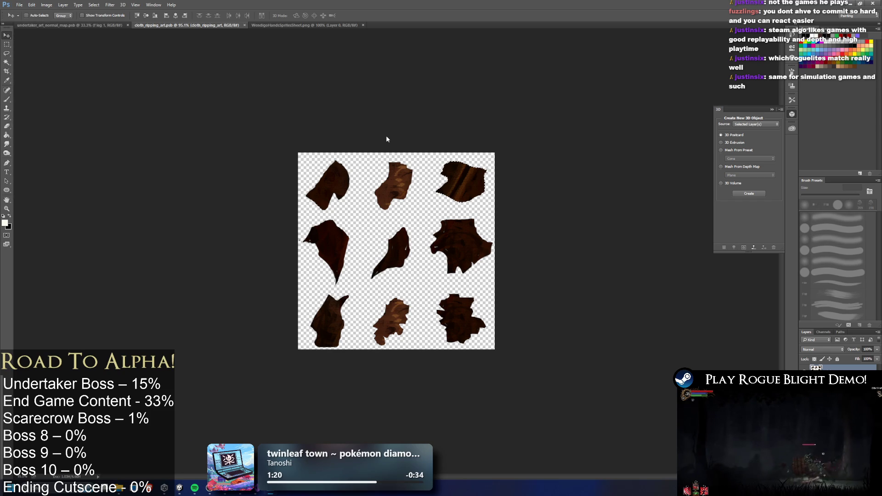
key(ctrl+shift+s)
key(Return)
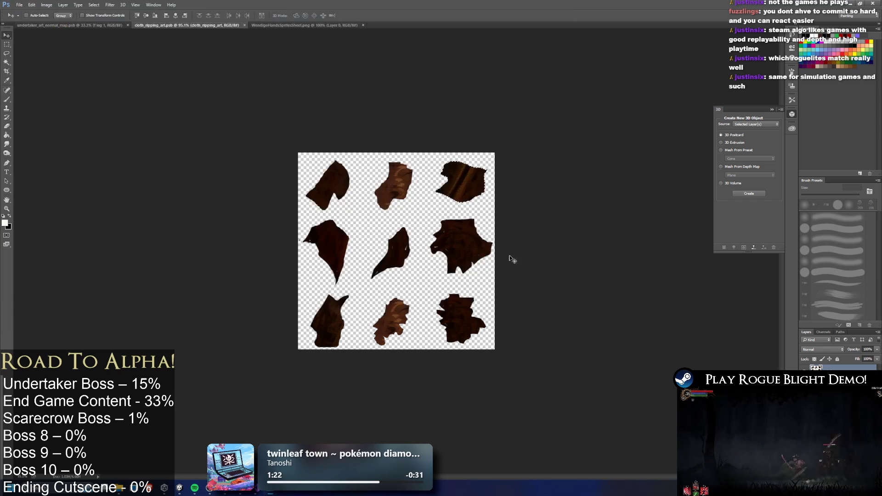
click(857, 4)
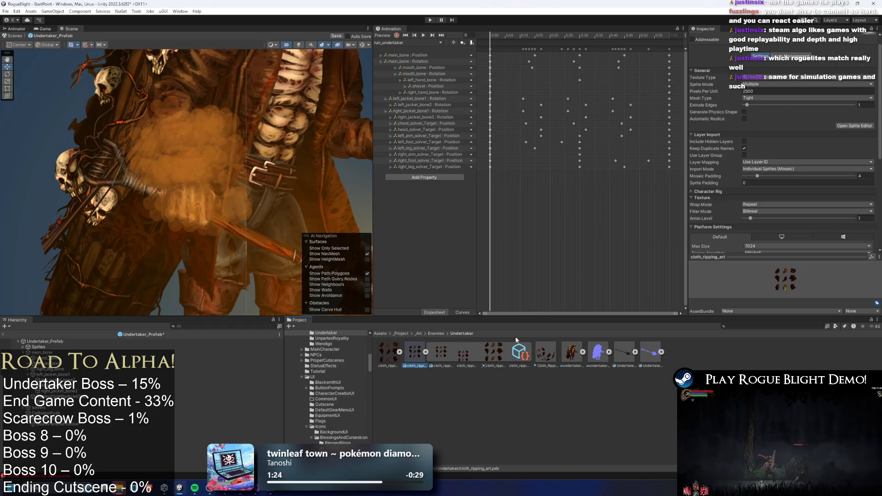
- Select the cloth-ripping particle system on the Undertaker and restart its preview
click(552, 351)
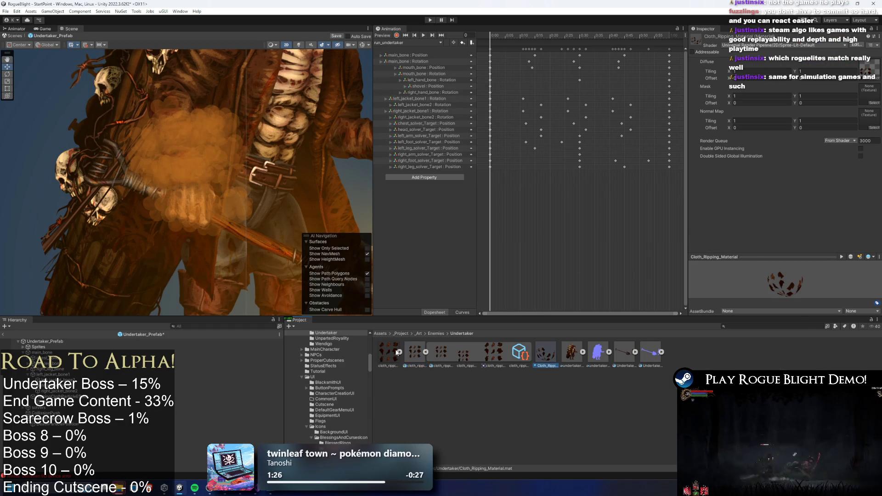
drag(194, 137, 238, 133)
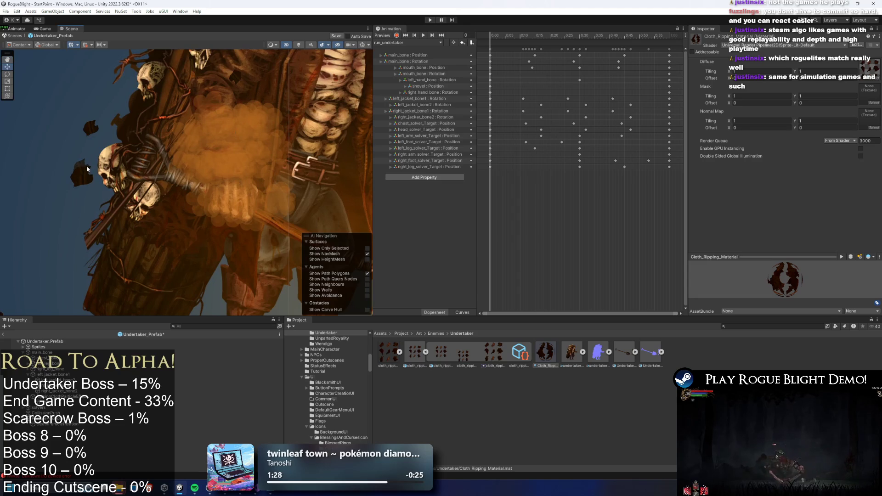
click(87, 169)
scroll(697, 100, down, 15)
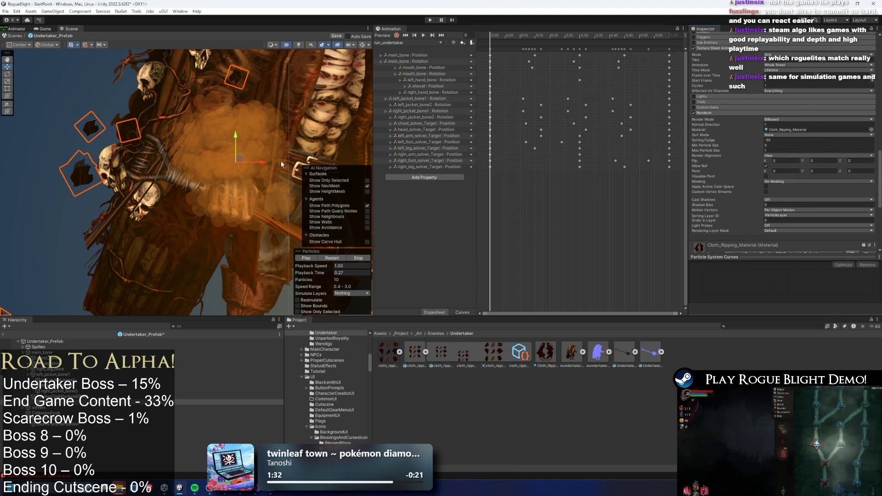
click(331, 258)
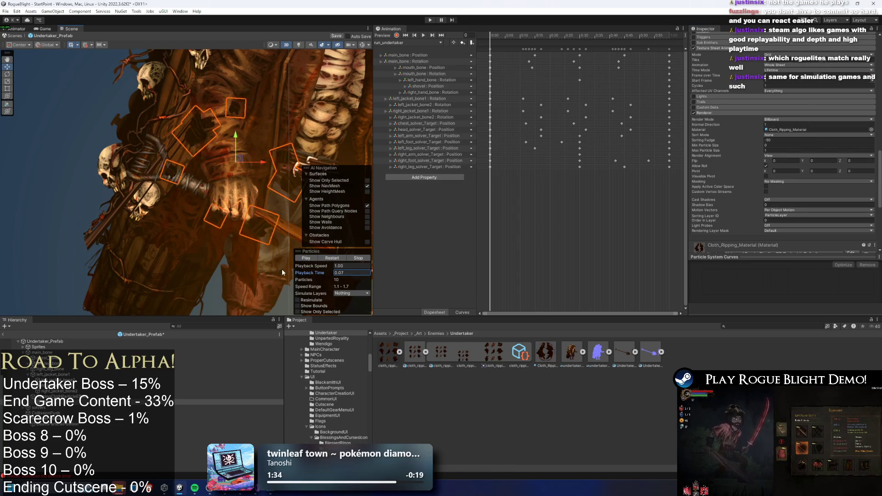
- Raise Max Particles from 10 to 30 and scrub Playback Time to preview the burst
scroll(135, 176, down, 3)
scroll(135, 175, down, 2)
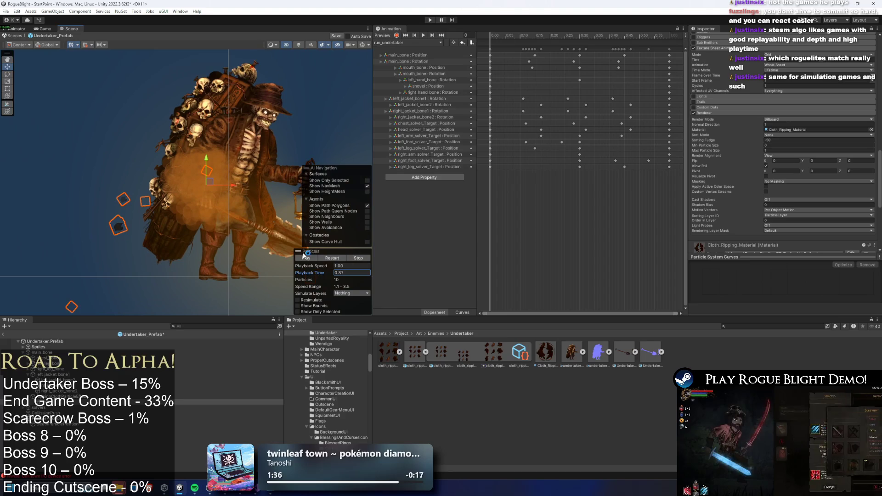
scroll(773, 98, up, 10)
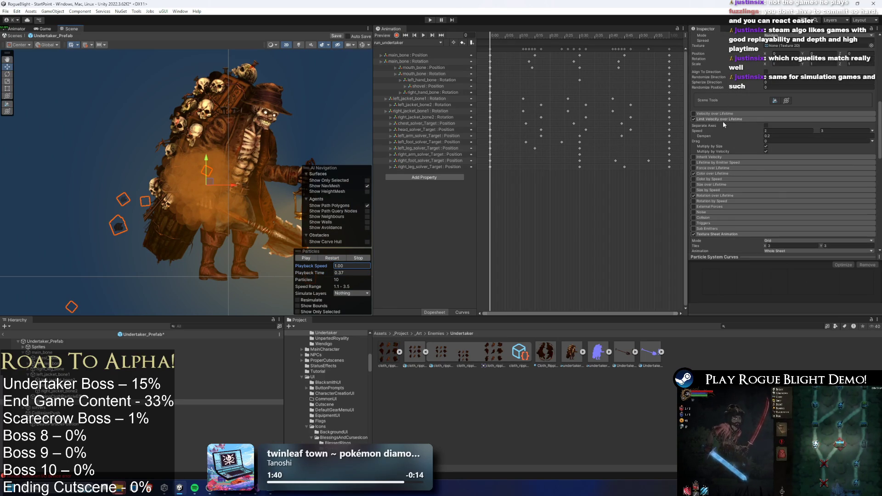
scroll(723, 121, up, 3)
scroll(734, 110, up, 2)
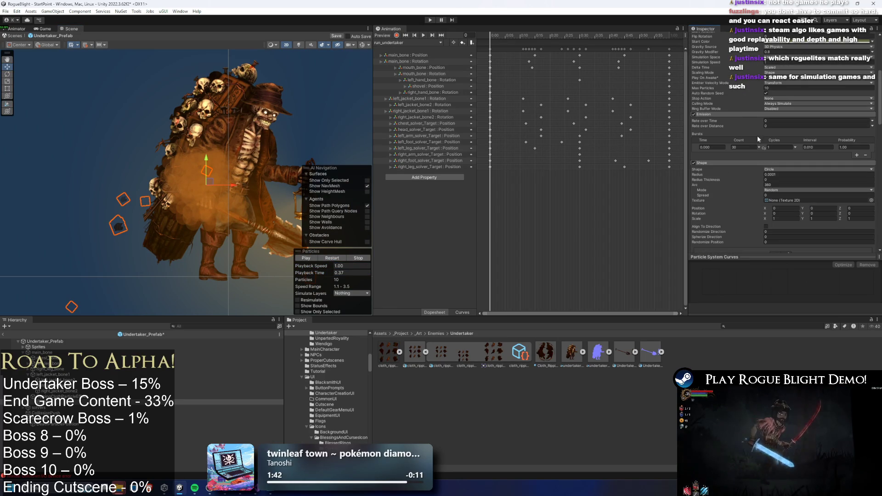
click(786, 88)
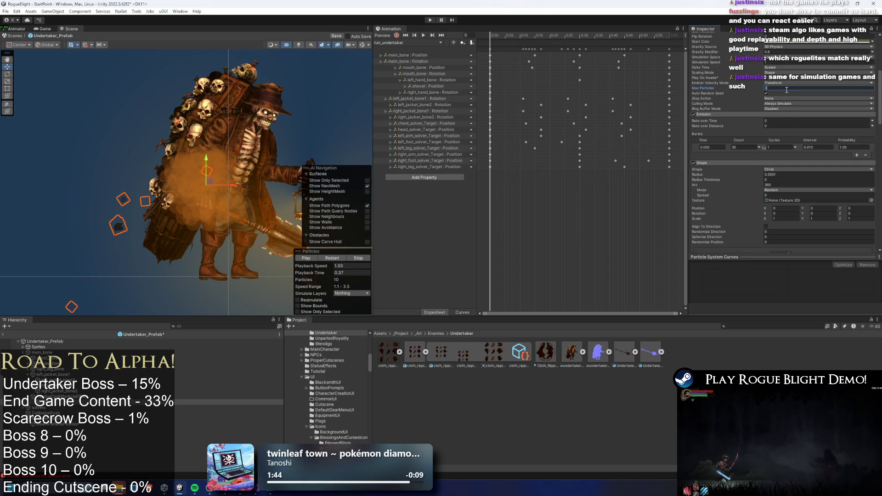
click(328, 259)
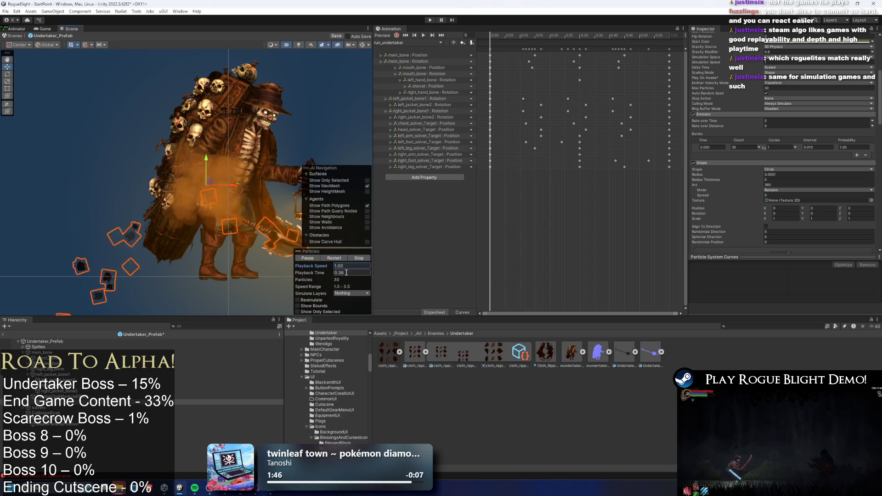
click(356, 259)
drag(322, 273, 400, 222)
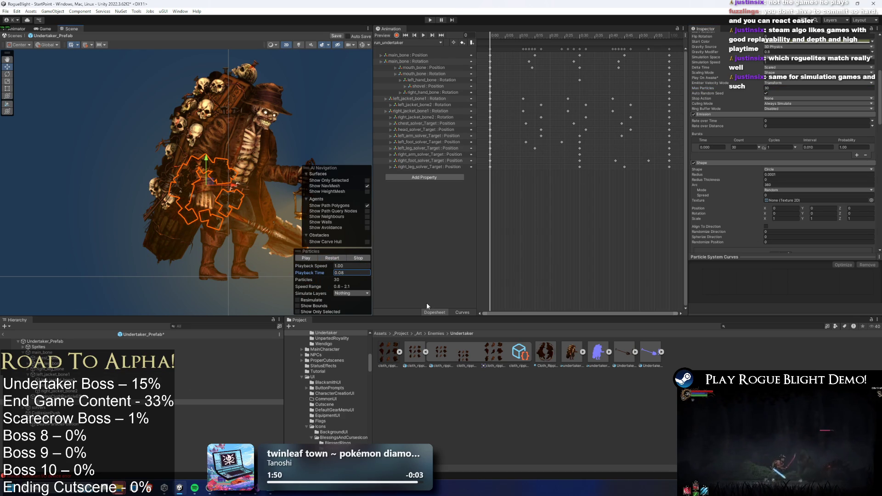
click(726, 114)
click(728, 120)
- Switch the Shape module from Circle to Box and shrink its Scale X to 0.37
click(757, 114)
click(738, 115)
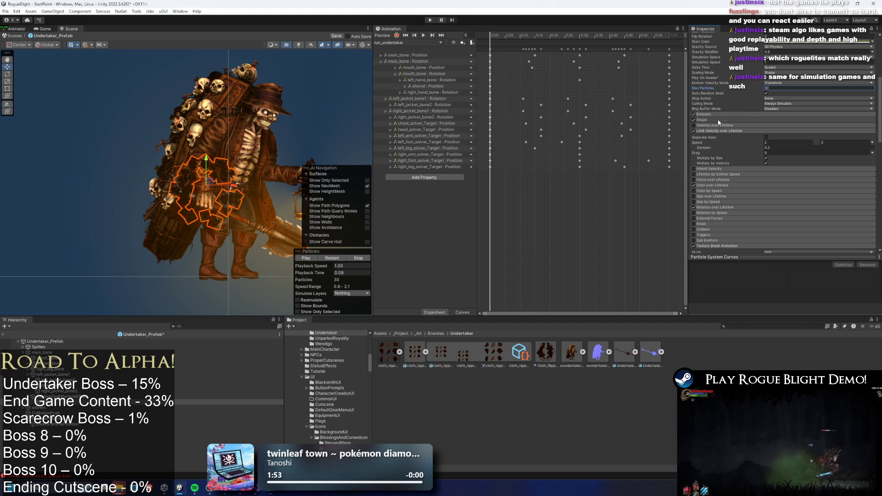
click(717, 119)
click(770, 126)
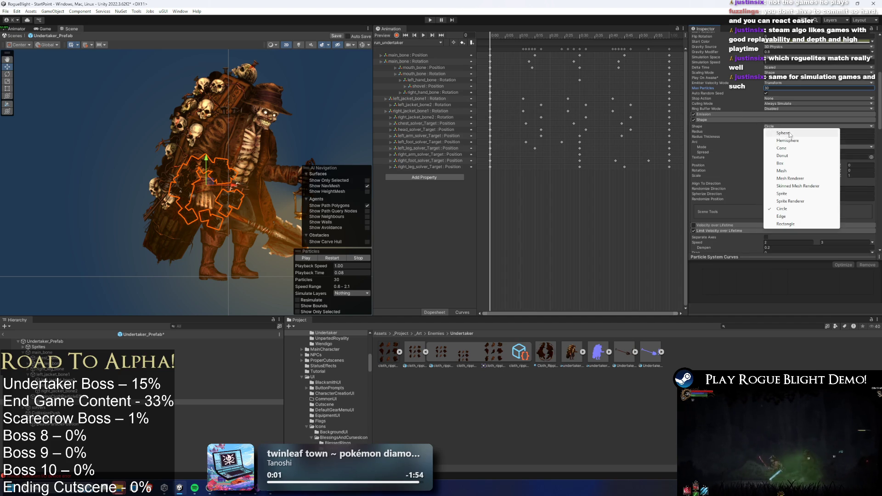
click(790, 164)
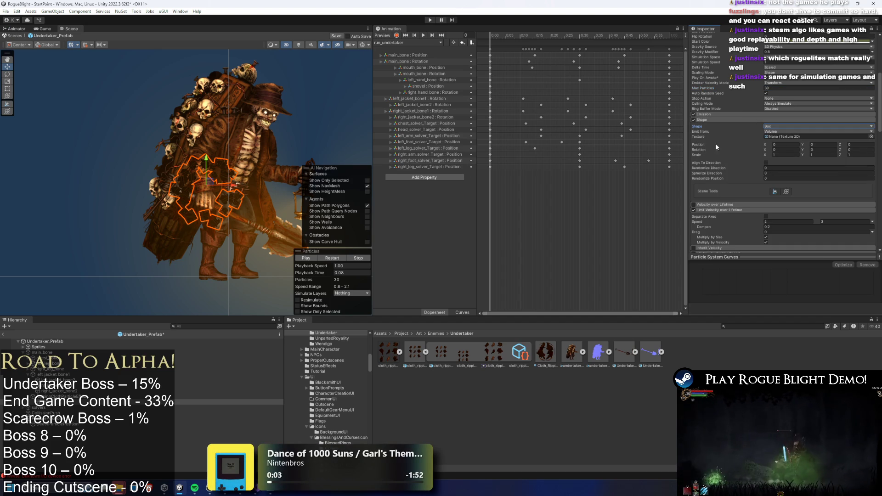
click(363, 45)
mouse_move(765, 155)
mouse_down()
mouse_move(759, 151)
mouse_move(796, 153)
mouse_up()
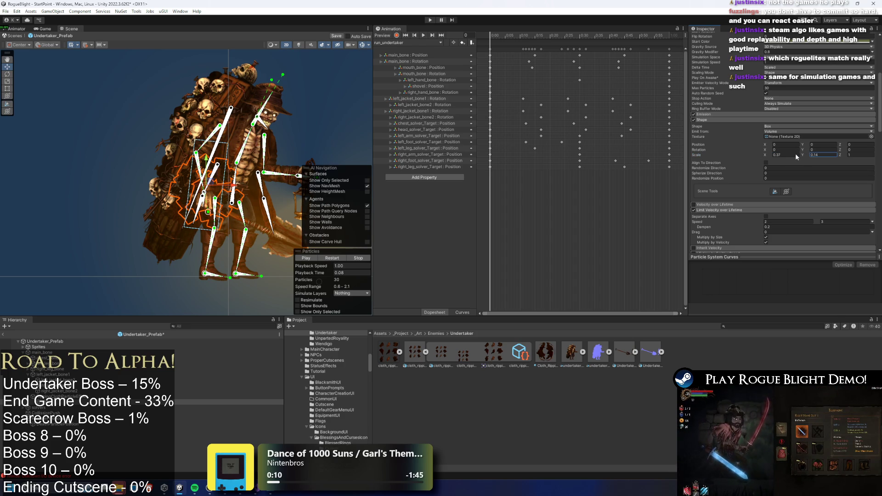
- Select another particle system on the boss and play, restart and scrub its preview
click(92, 397)
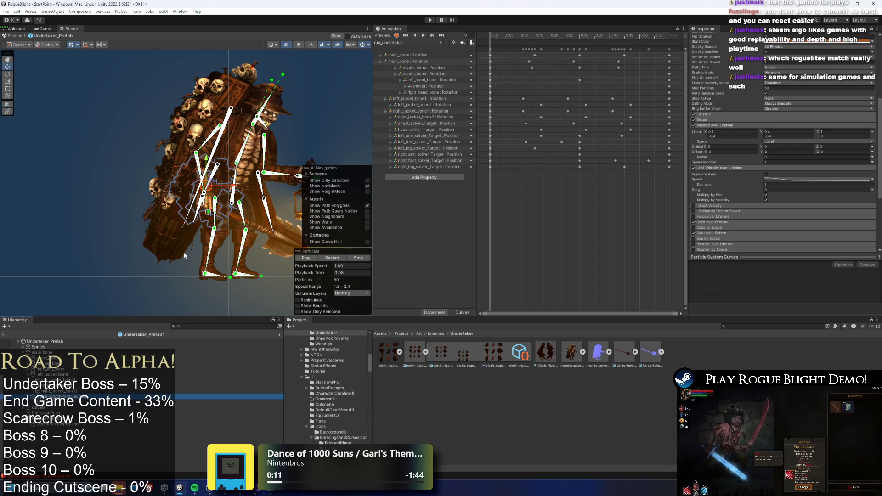
scroll(212, 193, up, 3)
key(e)
click(334, 258)
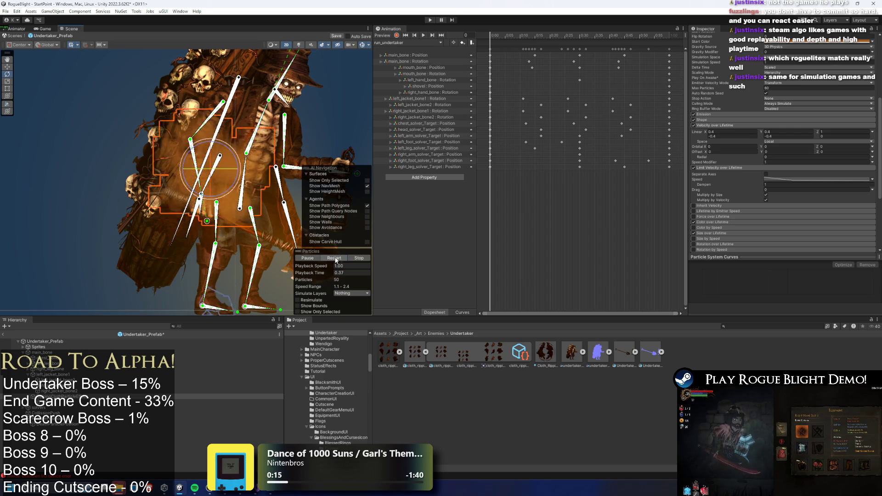
click(358, 258)
drag(316, 272, 313, 272)
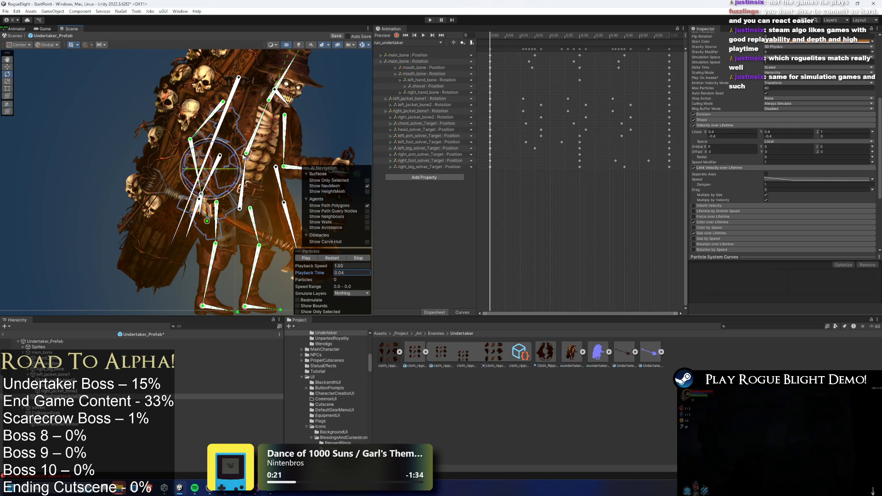
click(343, 260)
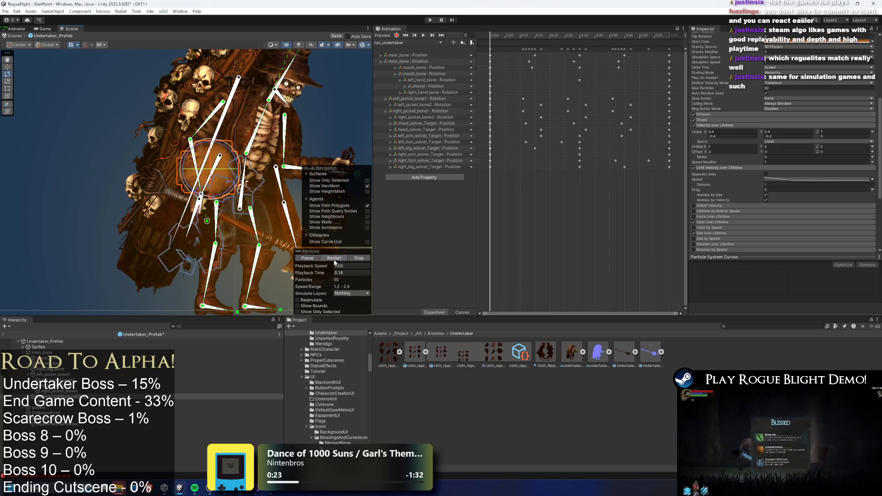
key(w)
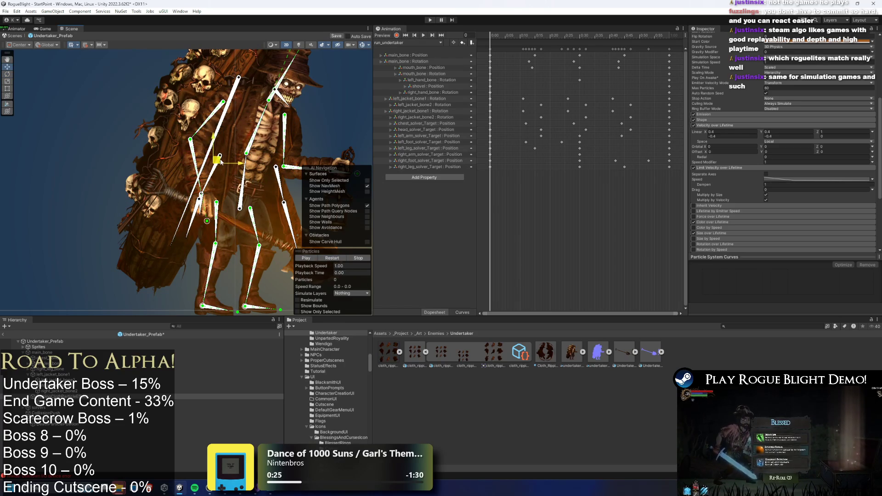
- Copy the Box Shape module from RippingClothParticleEffect and paste it onto the system above
click(41, 408)
click(46, 396)
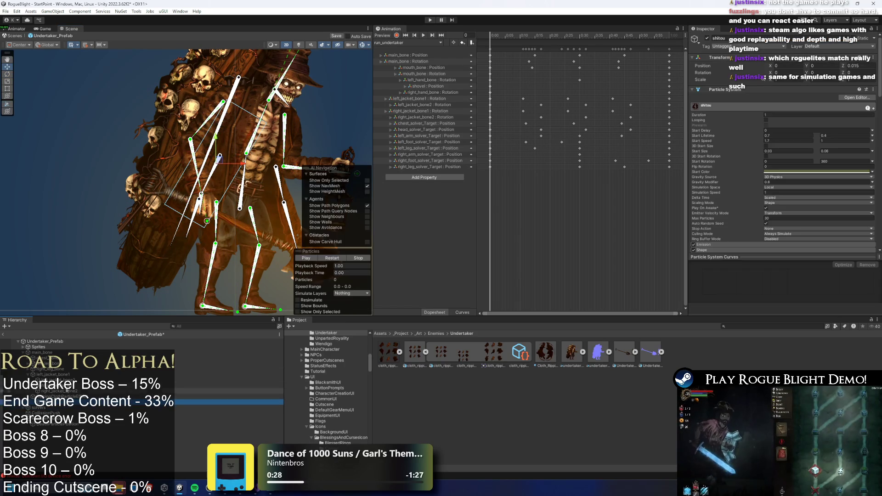
scroll(754, 173, down, 5)
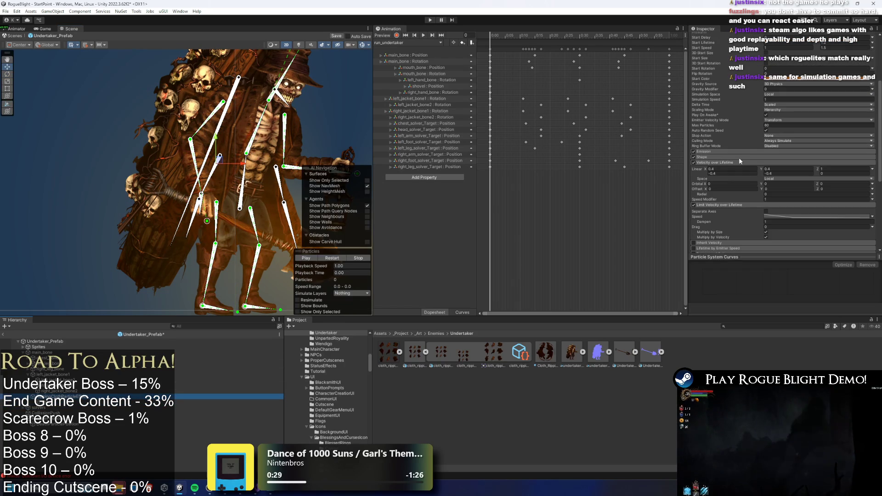
click(69, 407)
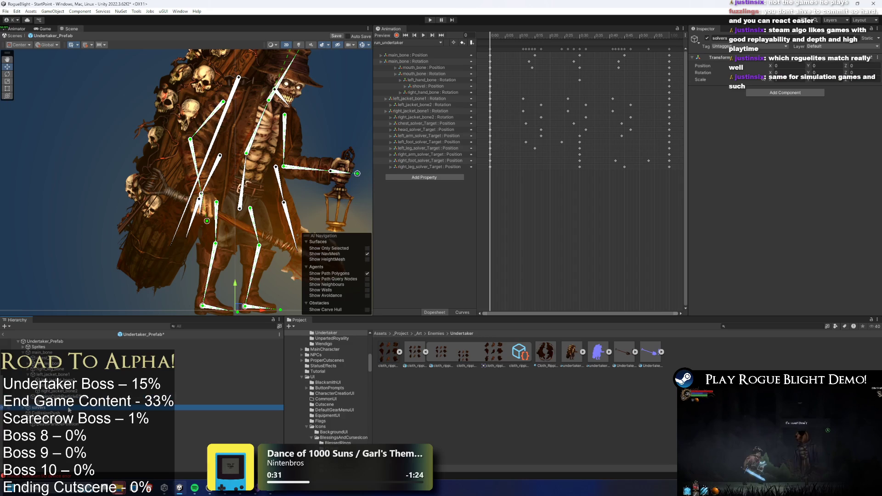
click(69, 402)
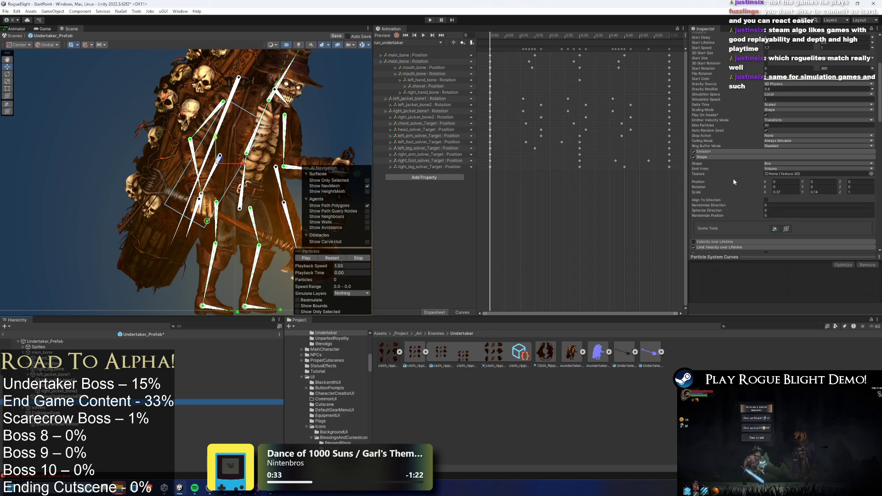
right_click(709, 159)
click(739, 181)
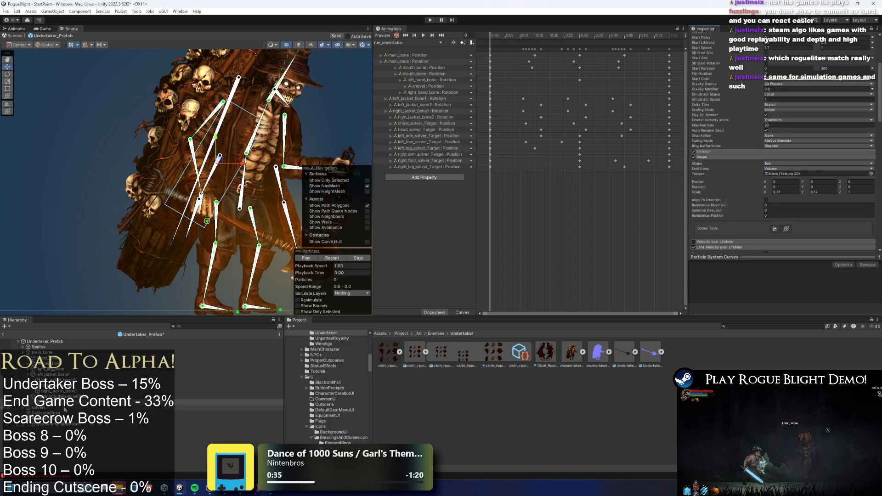
key(Up)
right_click(707, 157)
click(739, 186)
- Play, restart and stop the preview of the pasted box emission
click(332, 258)
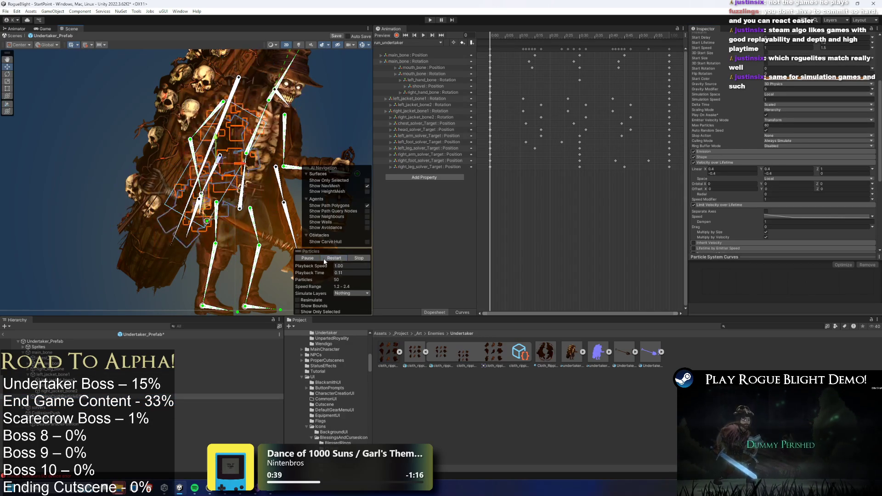
click(329, 258)
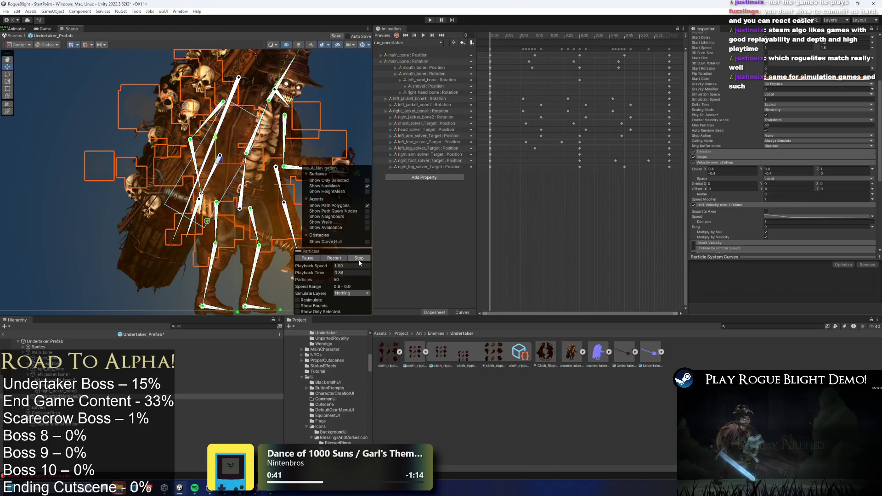
click(342, 272)
click(221, 402)
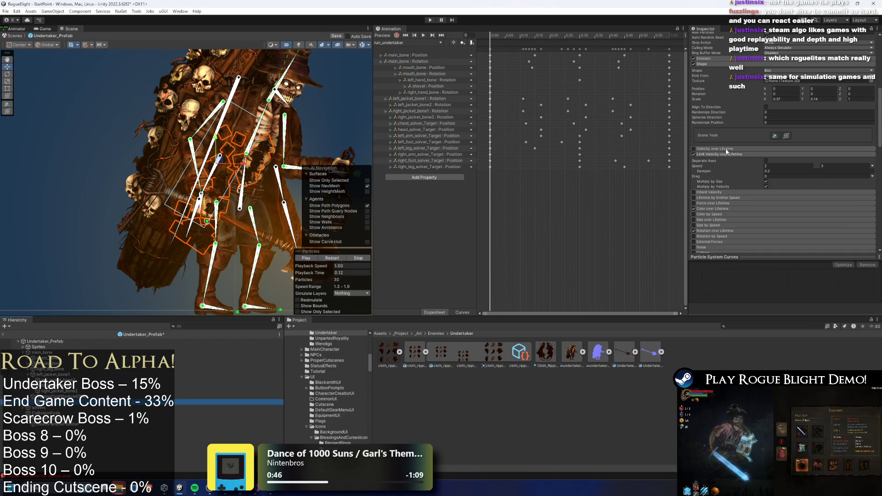
- Enable Velocity over Lifetime with Linear as Random Between Two Constants, X from -2 to 2
click(724, 148)
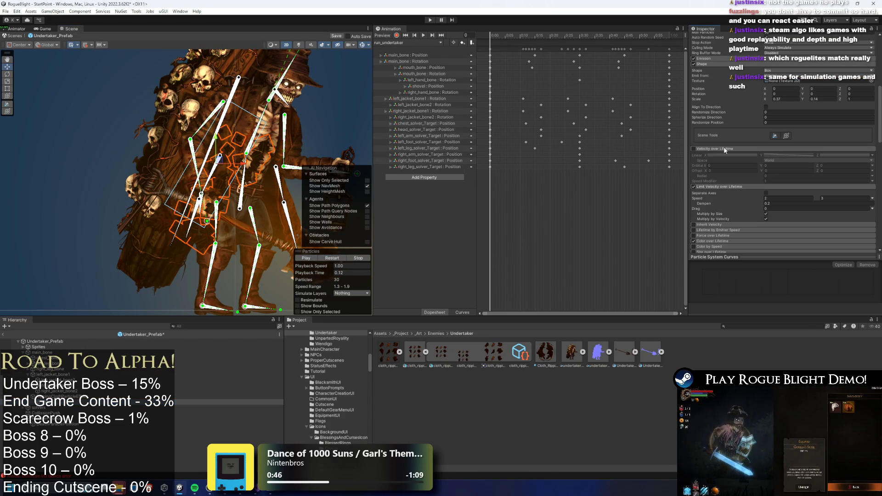
click(694, 149)
click(872, 155)
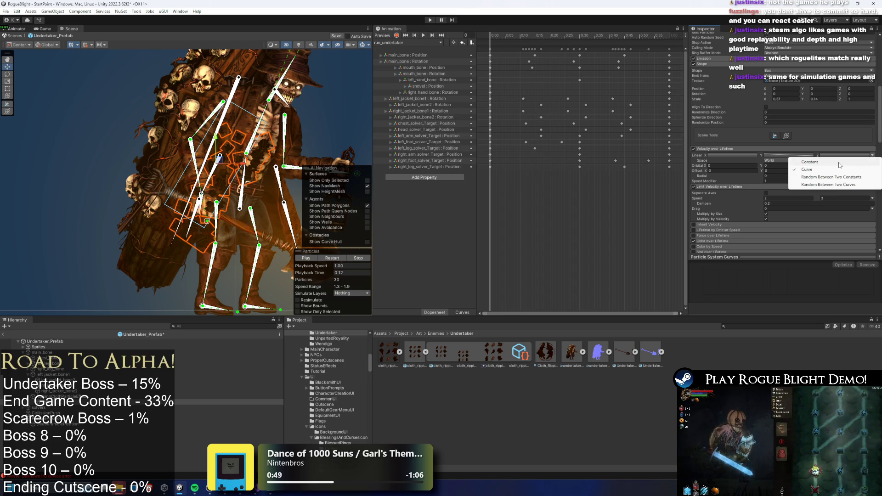
click(839, 165)
click(872, 156)
click(832, 177)
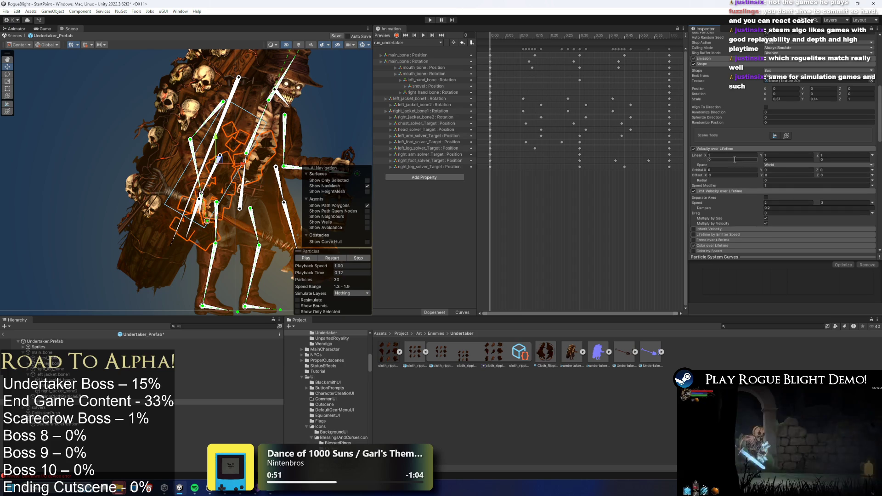
text(2)
key(Return)
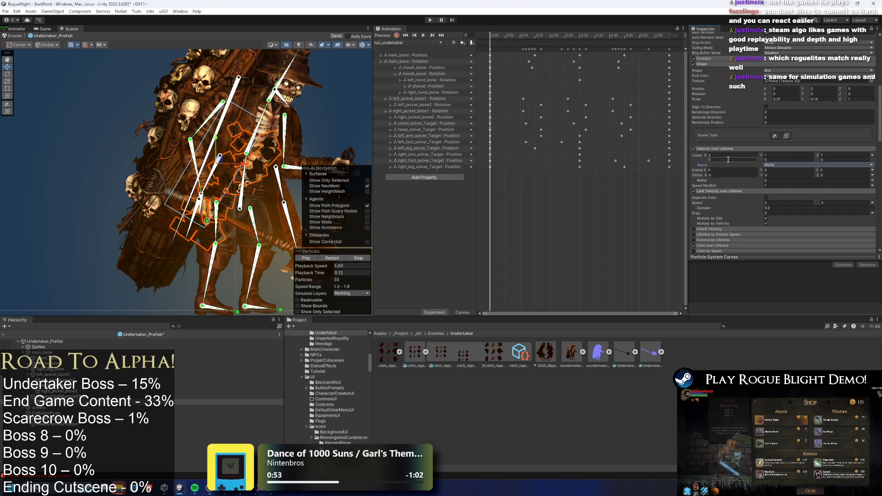
text(2)
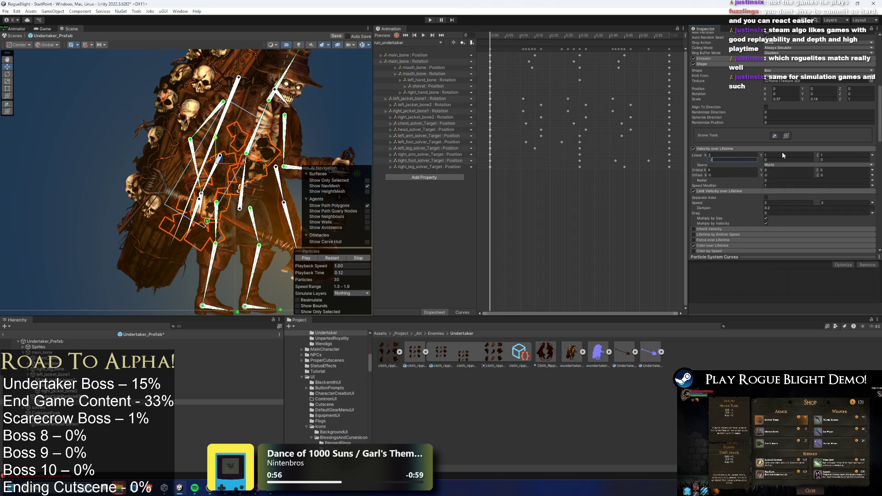
text(2)
click(778, 160)
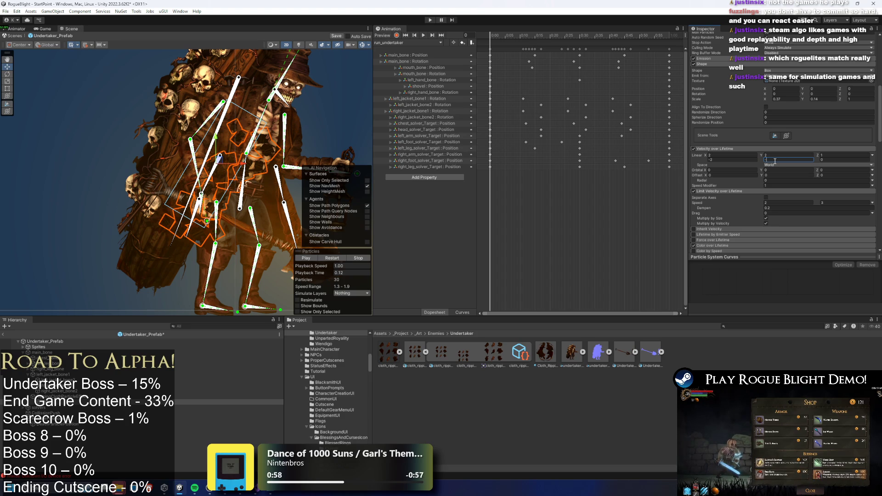
- Restart and play the burst preview, then scrub it to 0.14 seconds
click(332, 259)
scroll(208, 197, down, 3)
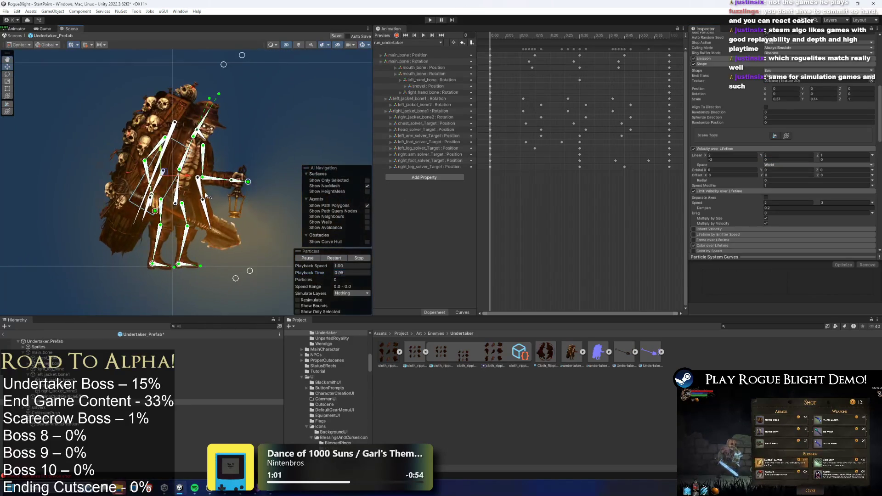
click(336, 258)
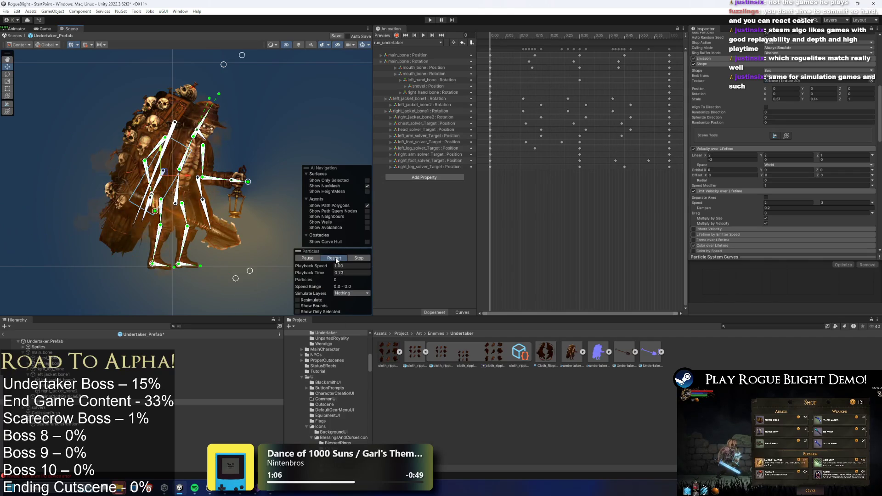
click(335, 259)
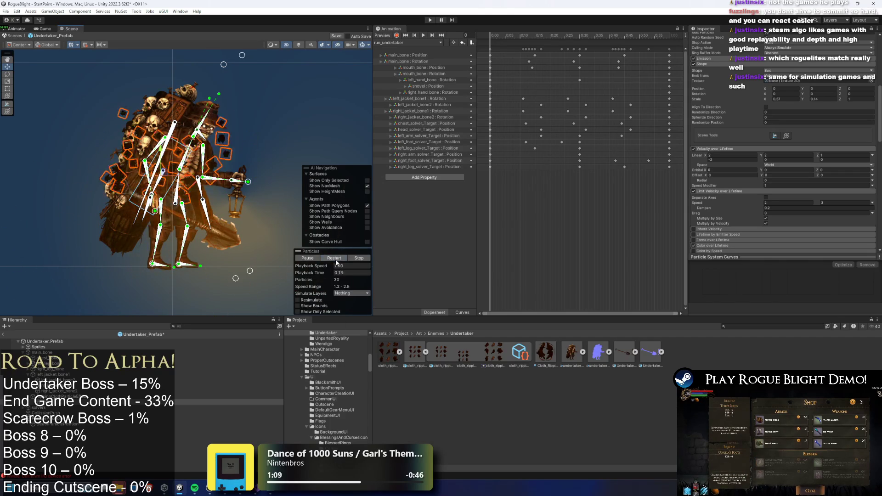
click(334, 260)
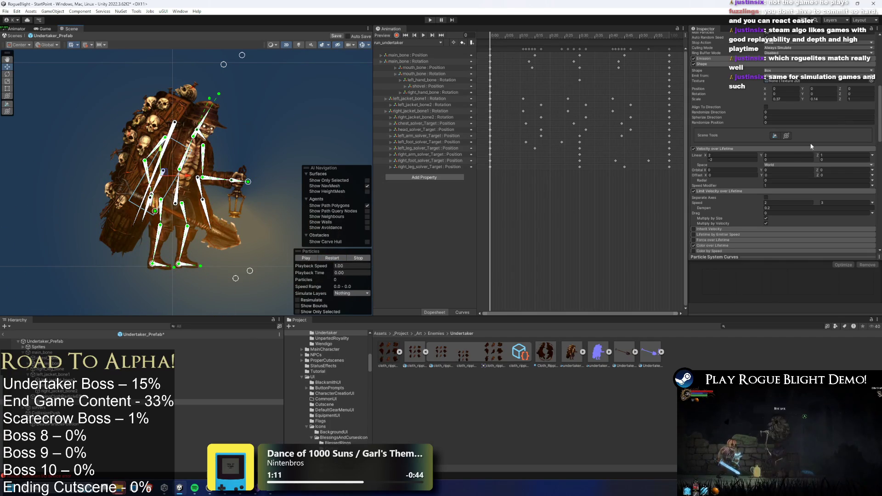
drag(331, 273, 363, 277)
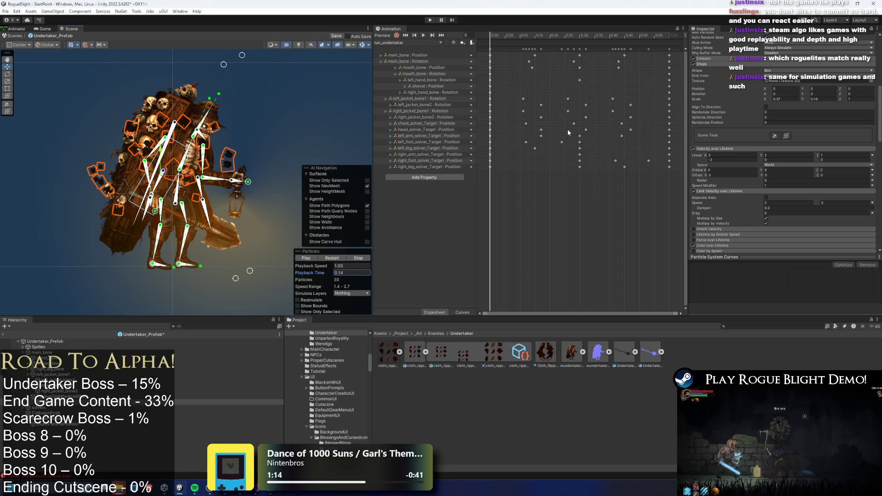
scroll(116, 118, up, 10)
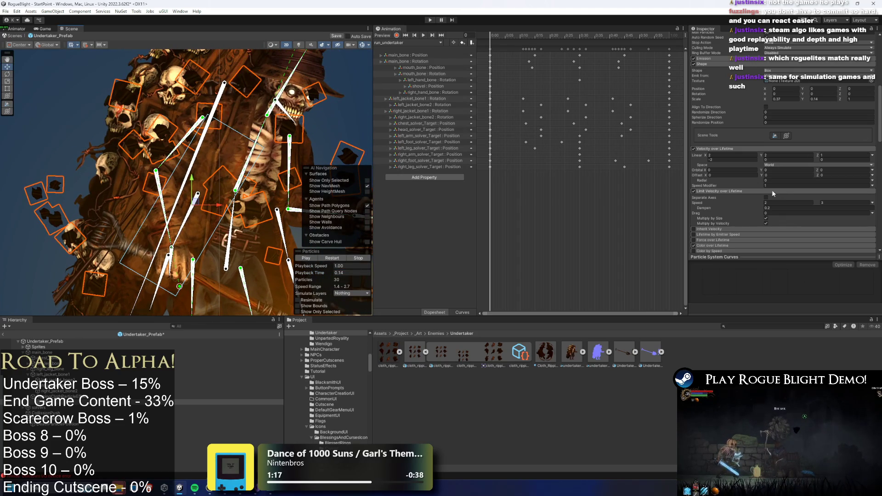
- Edit Texture Sheet Animation Cycles and set Frame over Time's max to 8.9991
scroll(772, 189, down, 15)
scroll(806, 119, up, 5)
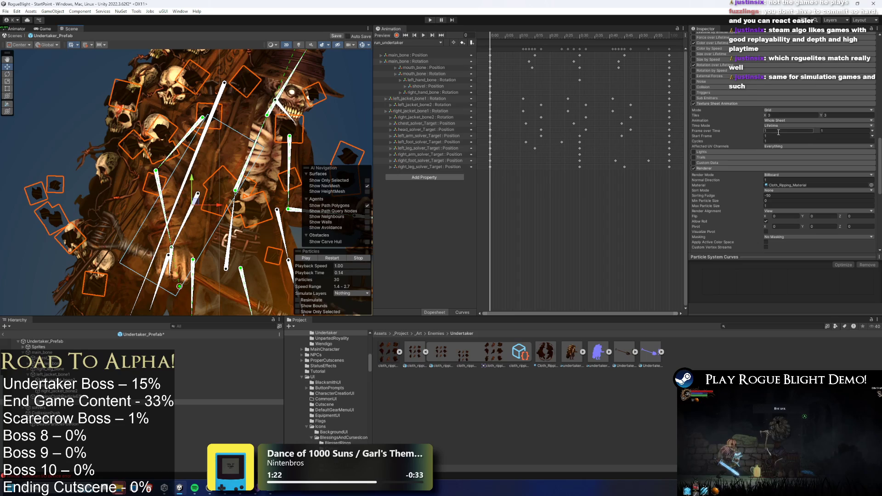
text(-1)
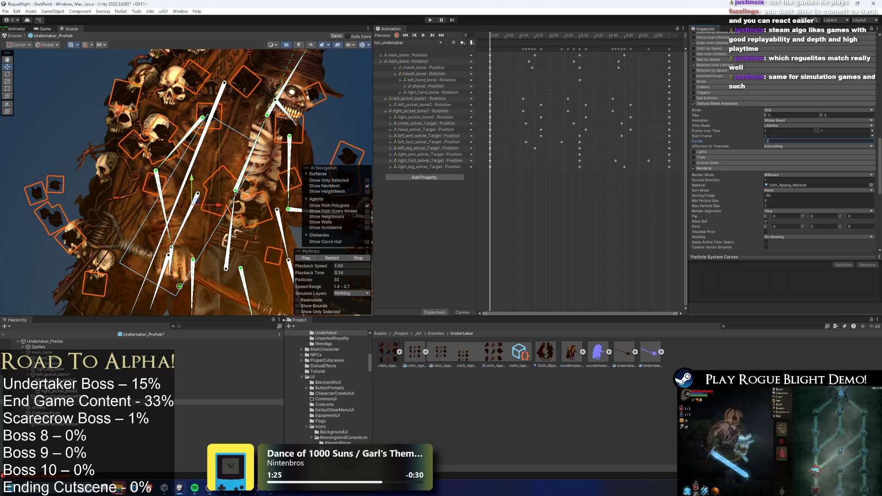
click(319, 271)
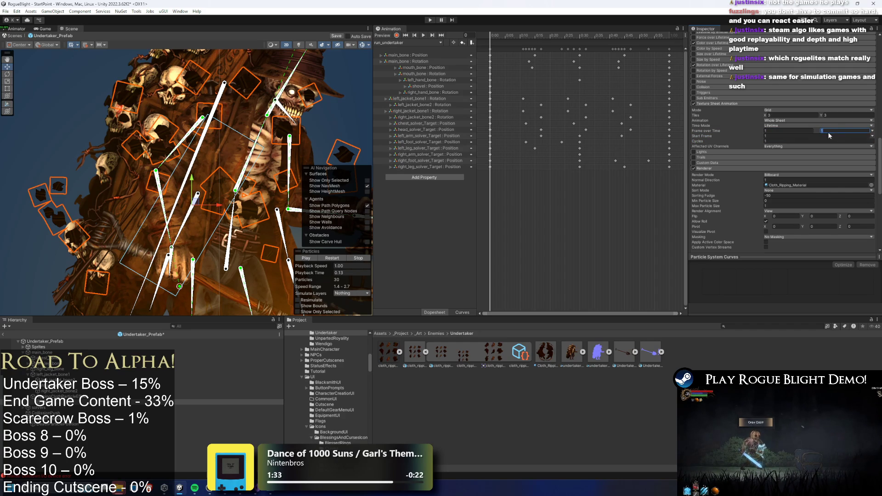
text(9991)
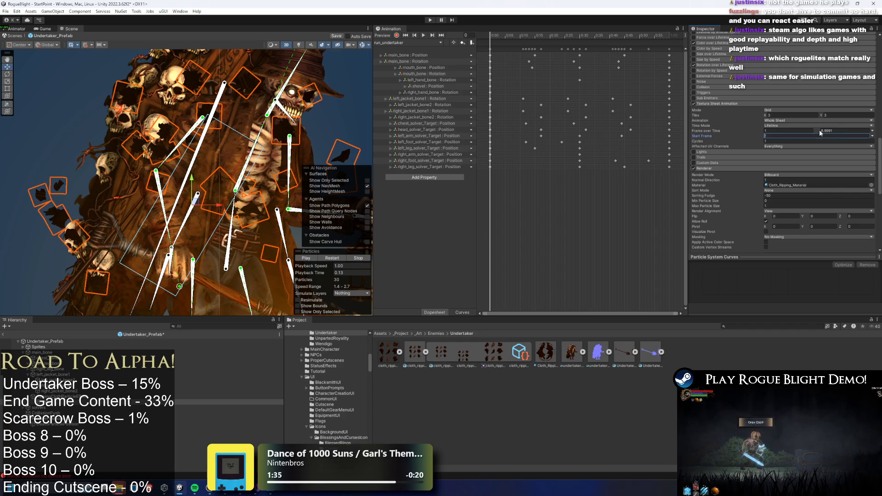
click(873, 132)
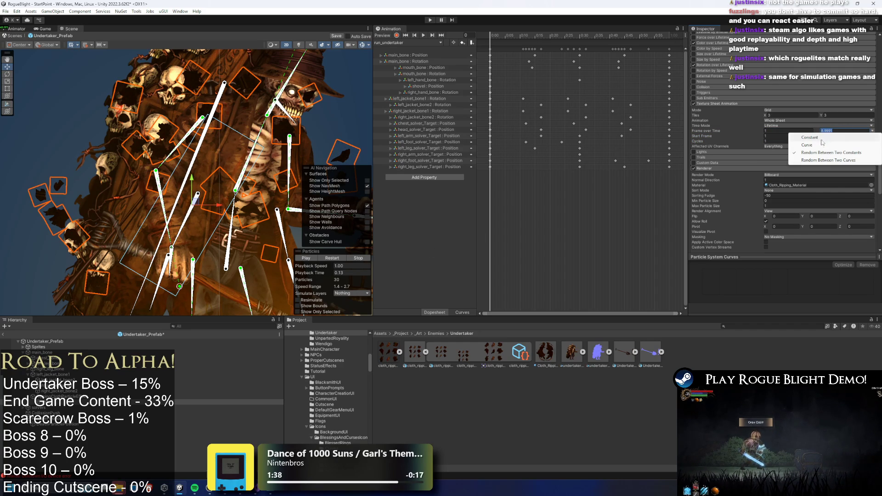
click(835, 132)
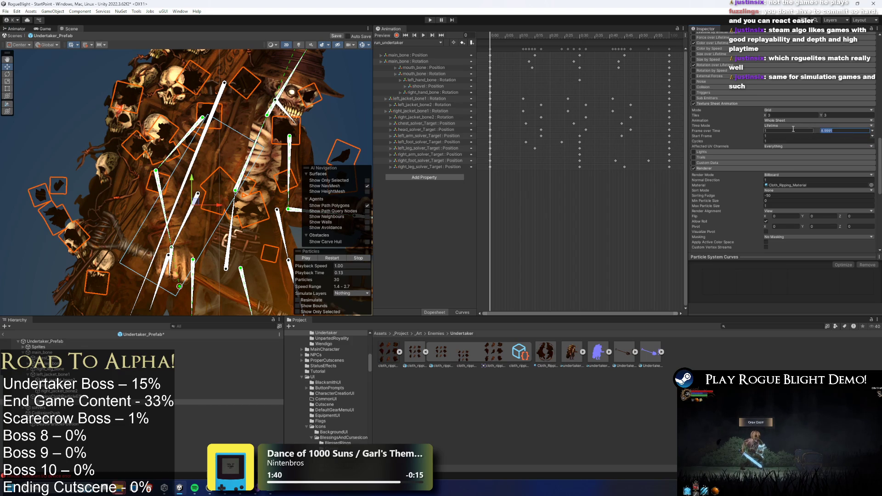
click(299, 272)
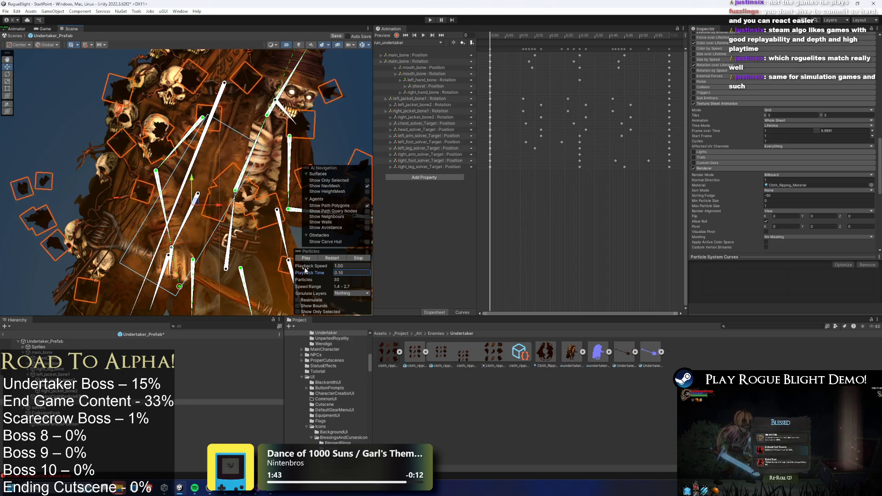
scroll(206, 226, down, 2)
scroll(206, 226, down, 2)
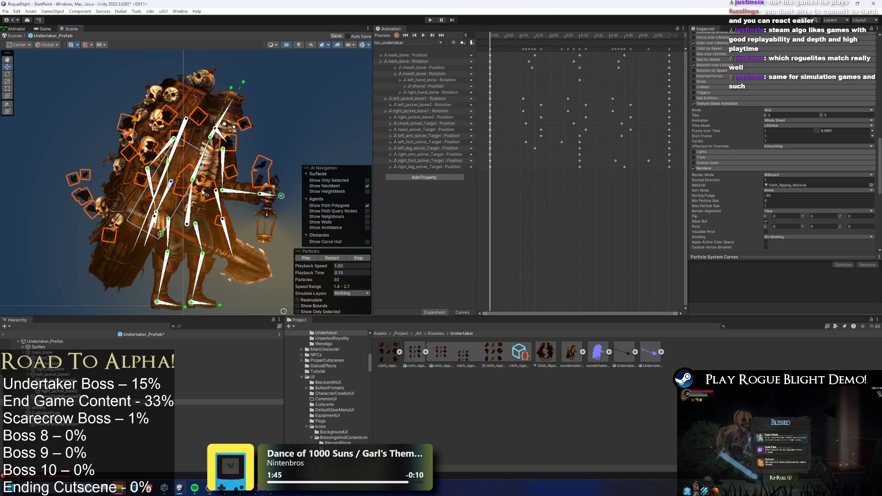
scroll(748, 166, up, 5)
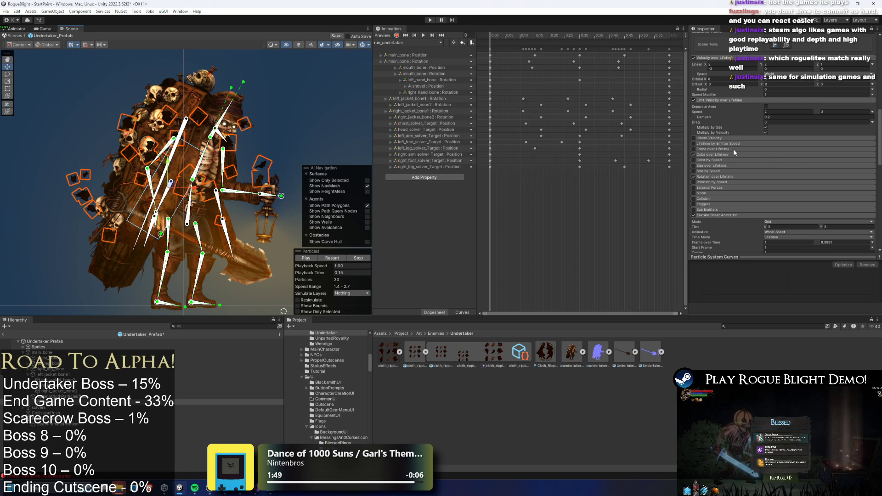
- Set Start Speed to random between 1 and 3 and rewind the preview
scroll(734, 152, up, 10)
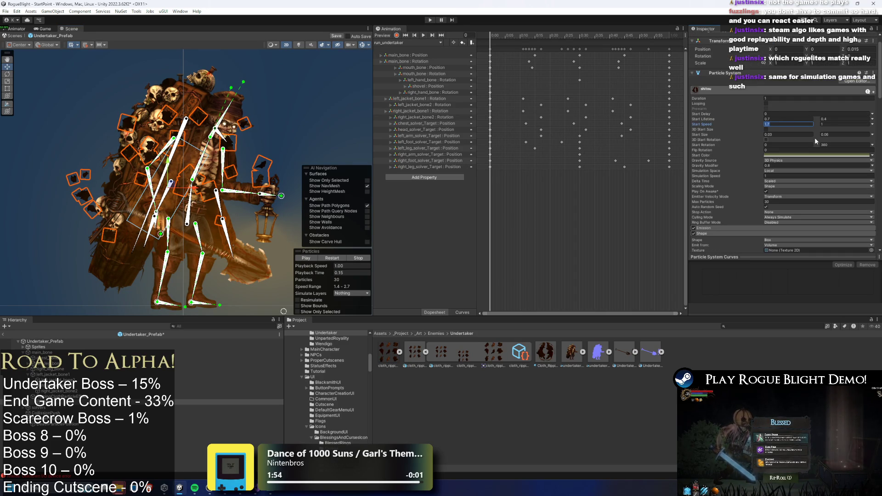
text(1)
key(Tab)
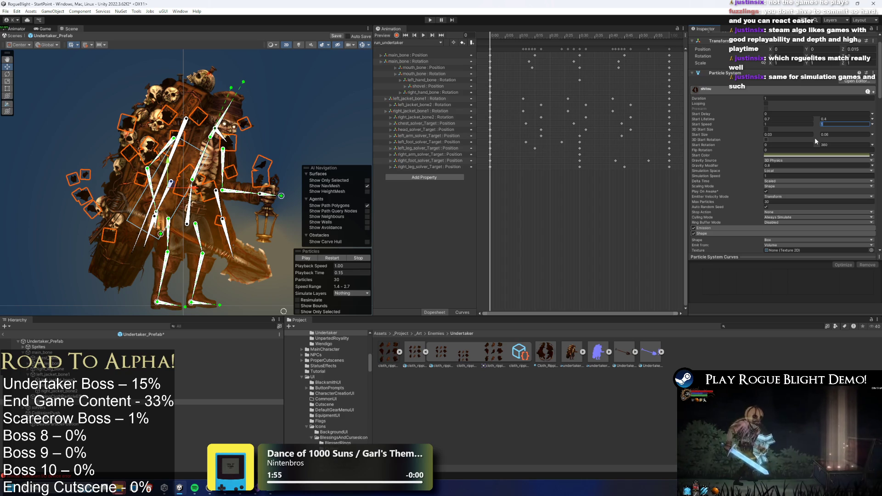
text(3)
key(Return)
drag(329, 272, 348, 277)
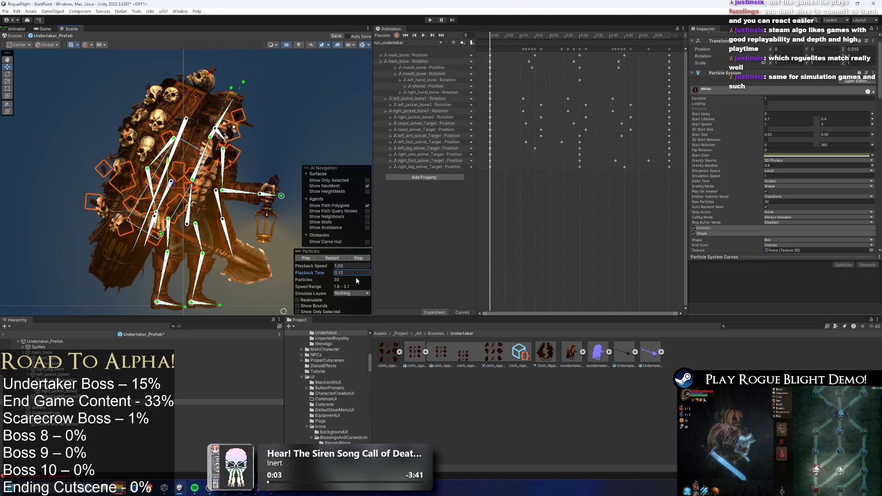
- Raise Start Size's maximum to 0.15 and replay the preview, scrubbing to 0.11 seconds
scroll(168, 154, up, 2)
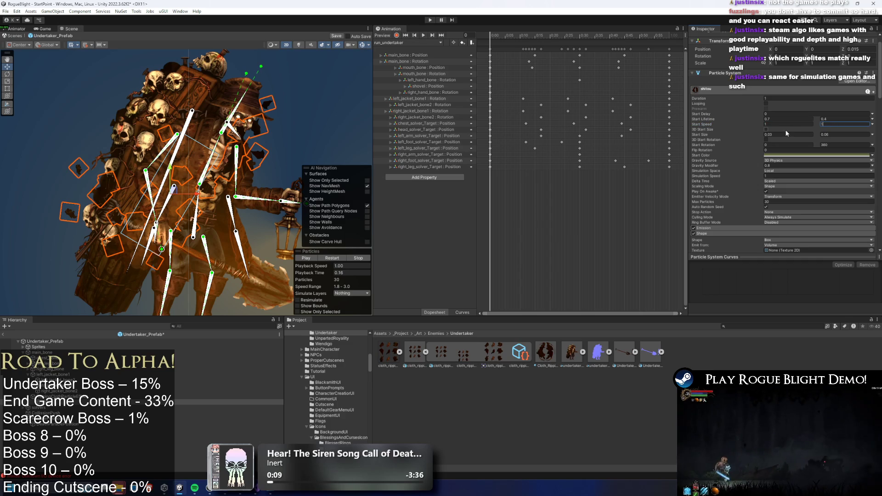
click(829, 133)
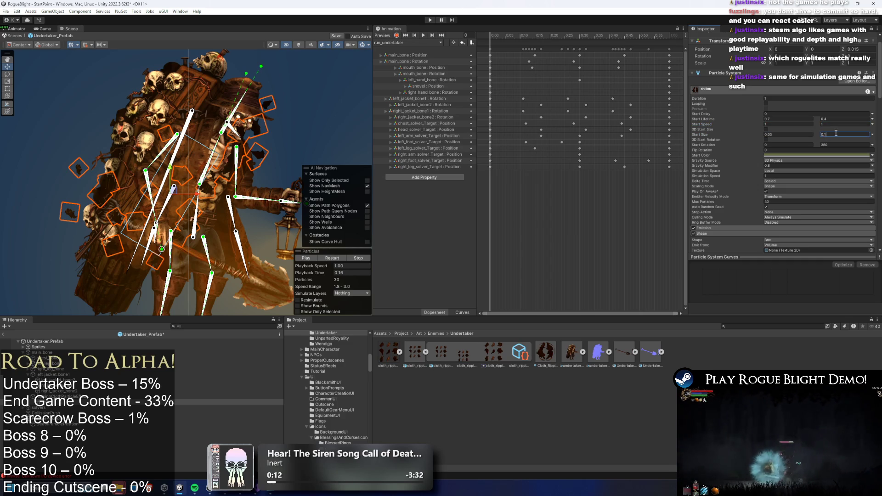
click(323, 258)
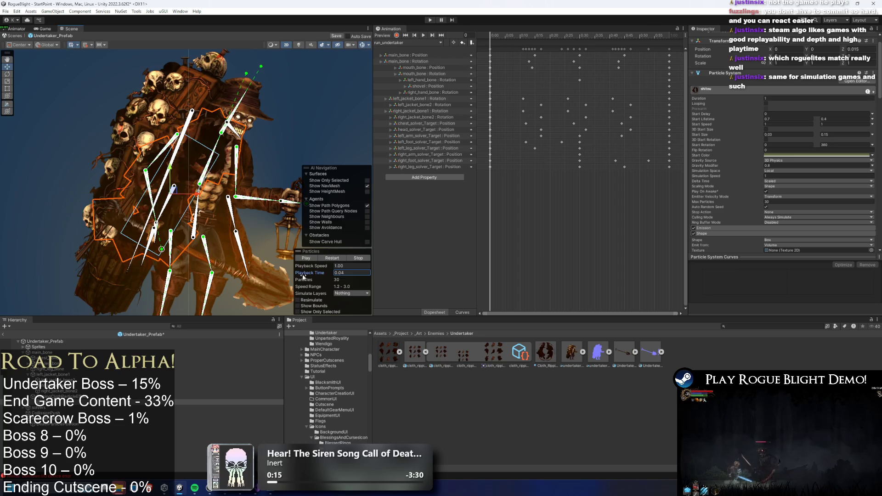
mouse_move(309, 277)
mouse_down()
mouse_move(363, 280)
mouse_move(283, 285)
mouse_up()
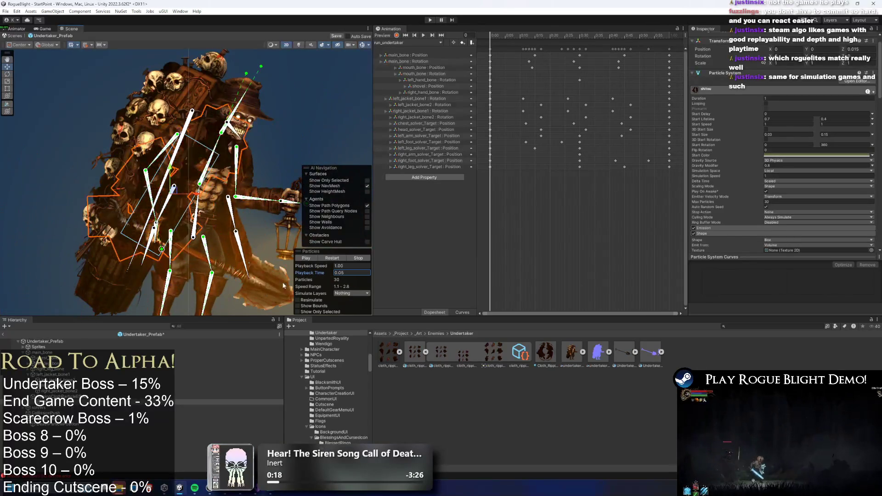
click(339, 258)
scroll(757, 201, down, 5)
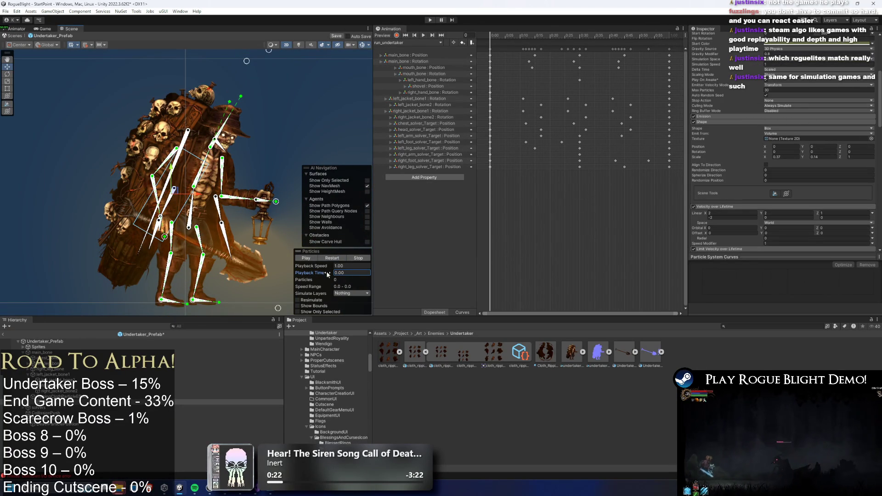
drag(328, 273, 329, 274)
scroll(804, 116, up, 5)
click(797, 172)
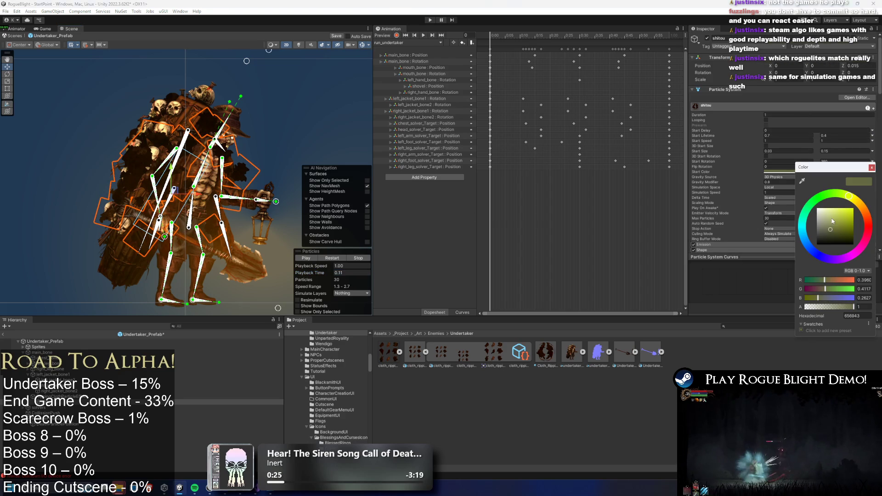
- Enable Size over Lifetime with the linear 1-to-0 falling curve and scrub the preview
click(872, 168)
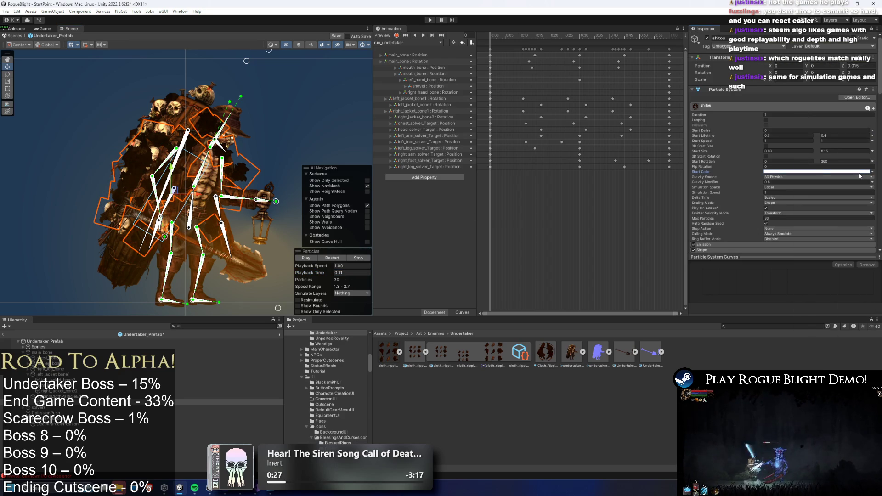
drag(328, 274, 333, 275)
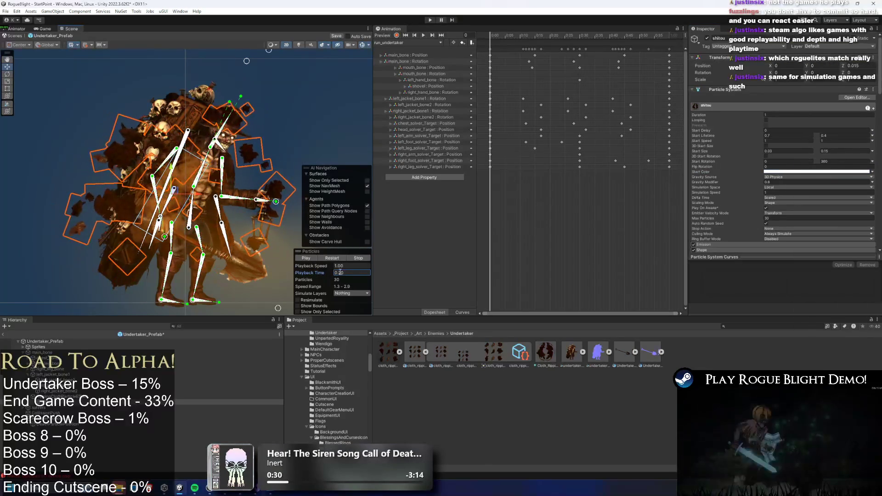
scroll(822, 144, down, 10)
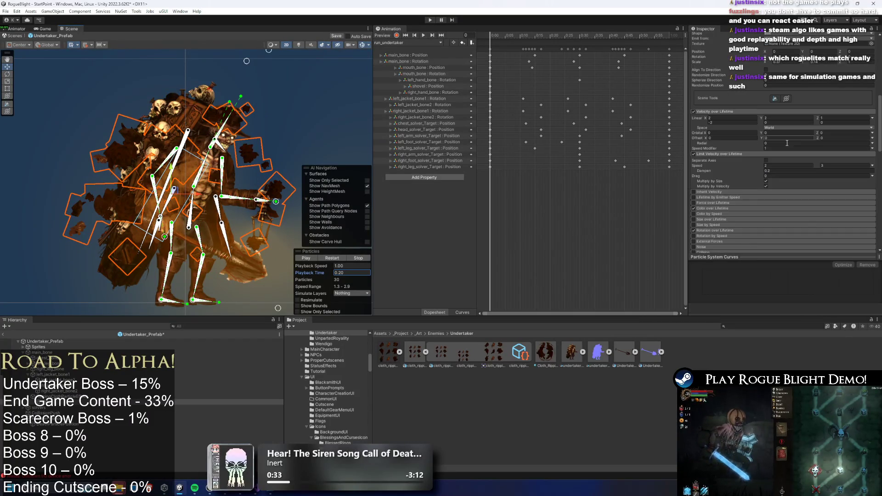
click(700, 221)
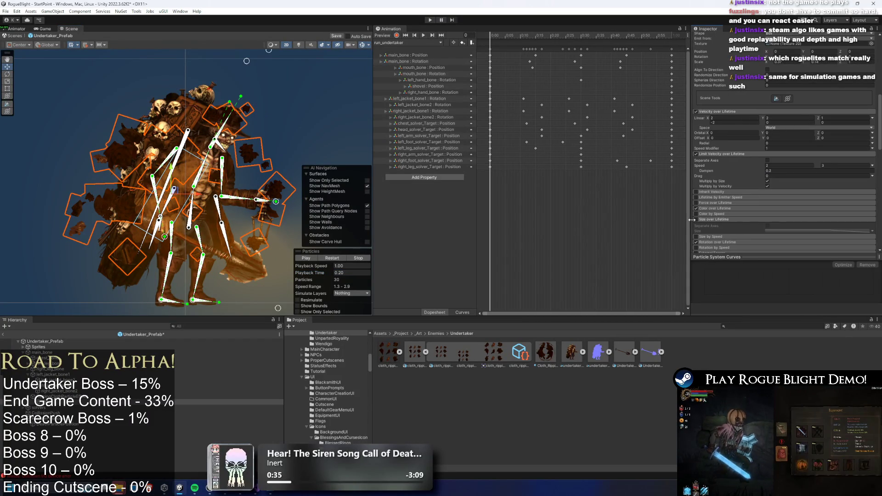
click(696, 219)
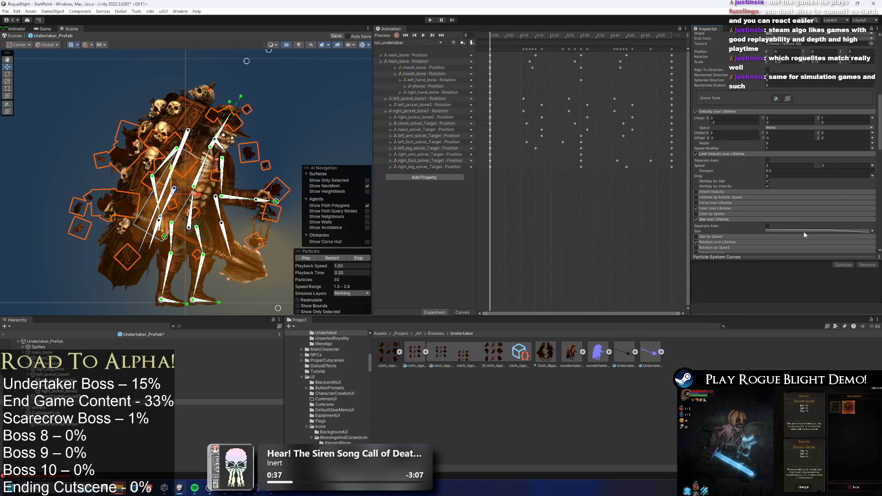
click(749, 311)
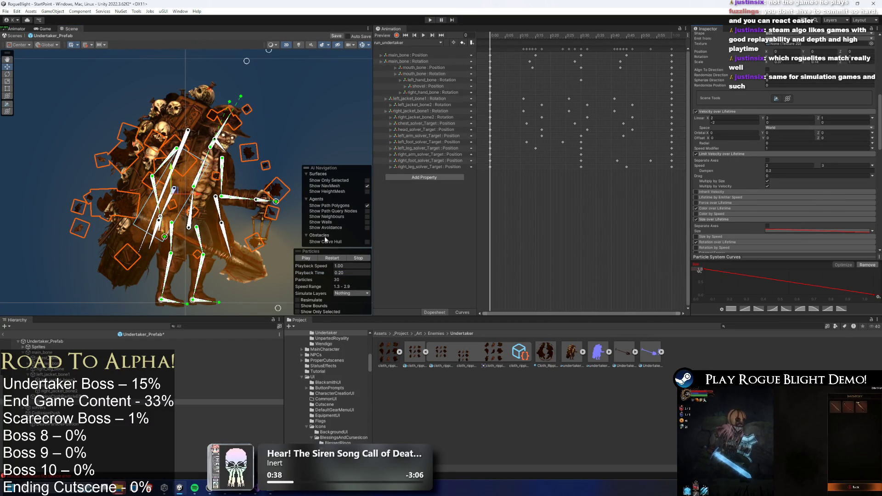
click(334, 258)
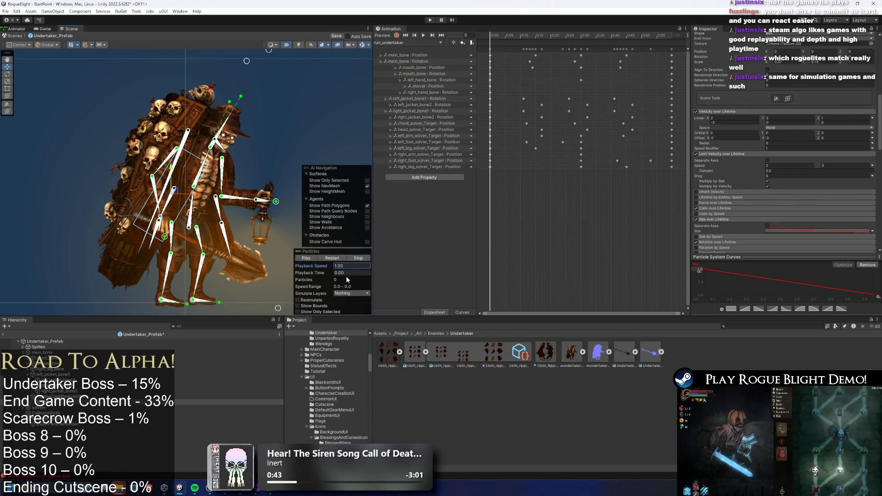
drag(314, 273, 331, 274)
scroll(792, 177, up, 10)
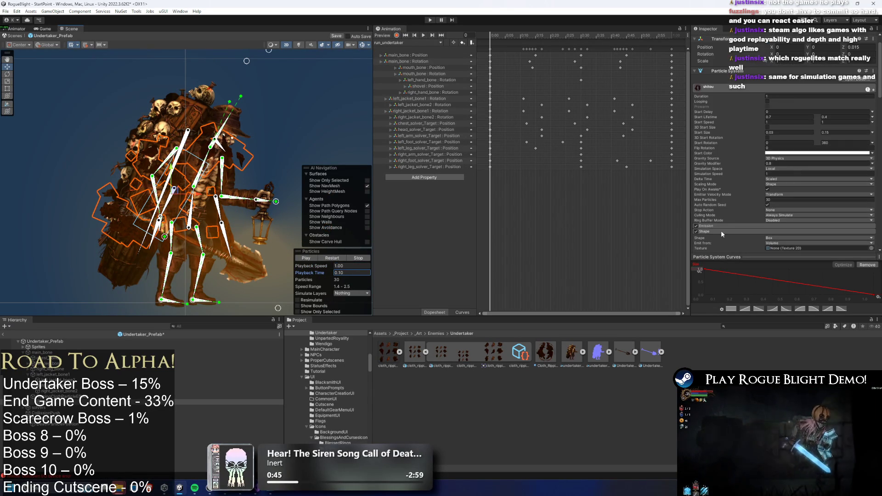
- Set the Emission burst count to 15, replay the preview, and select the next cloth effect
scroll(774, 235, down, 3)
click(751, 205)
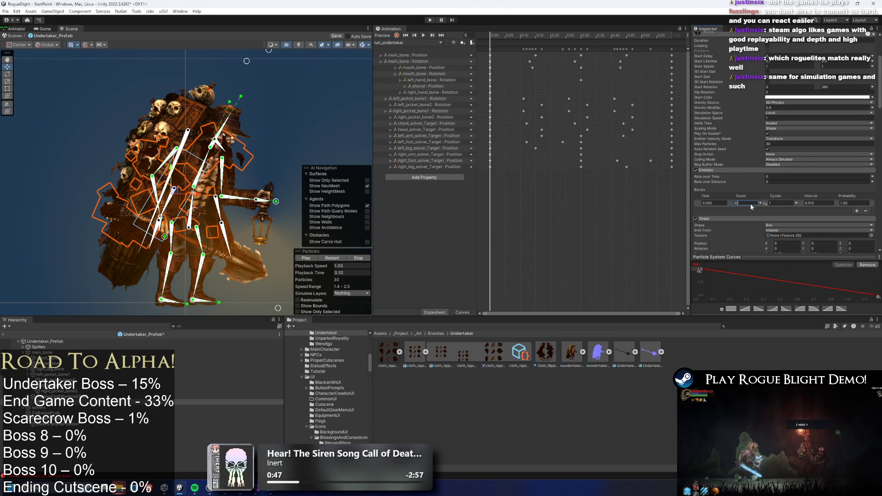
click(339, 259)
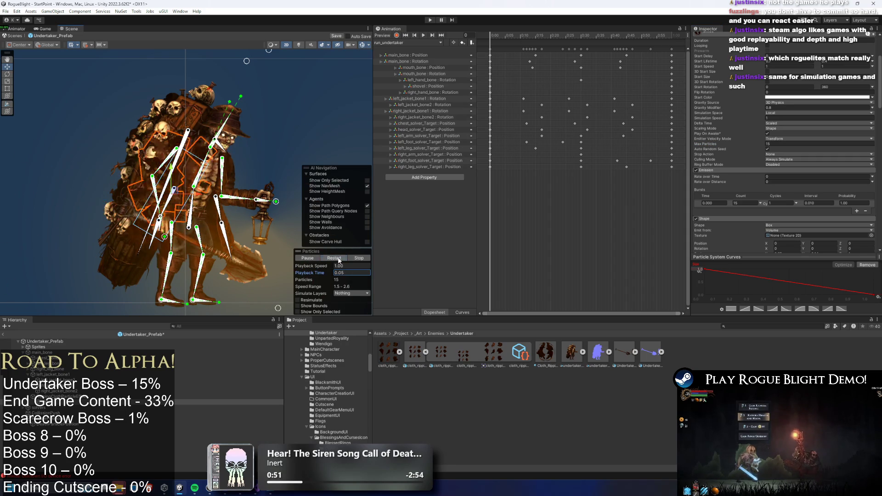
click(336, 259)
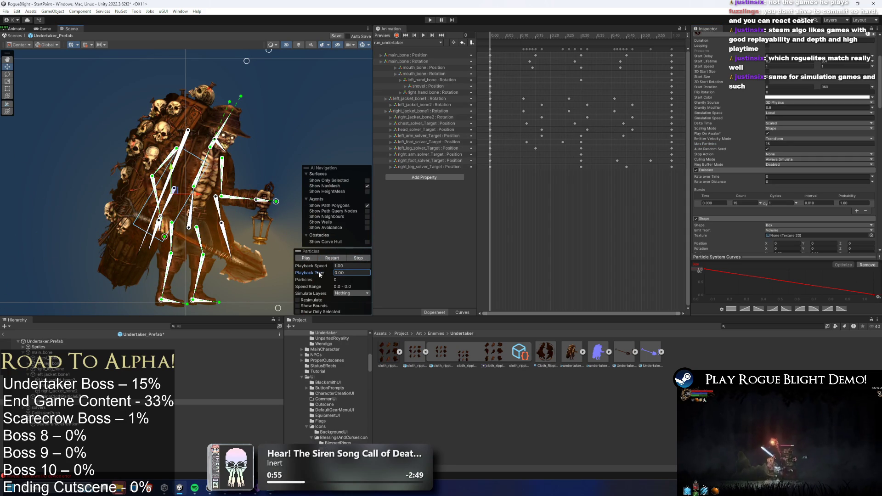
click(92, 396)
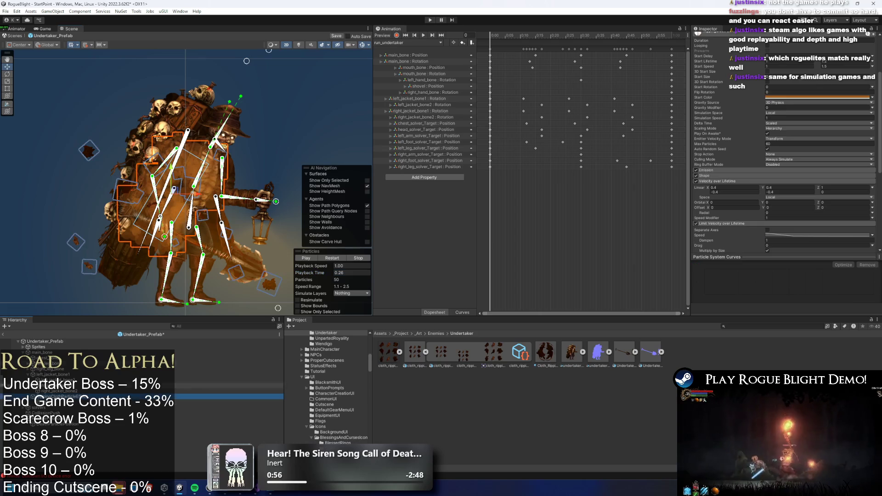
- Shift this cloth effect's Start Color from orange to a dark red and scrub to check it
click(782, 98)
drag(855, 148, 857, 149)
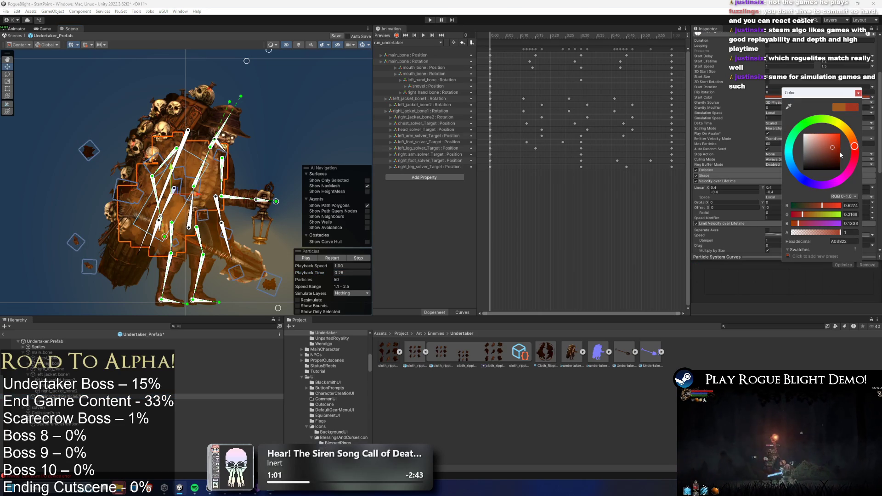
click(317, 274)
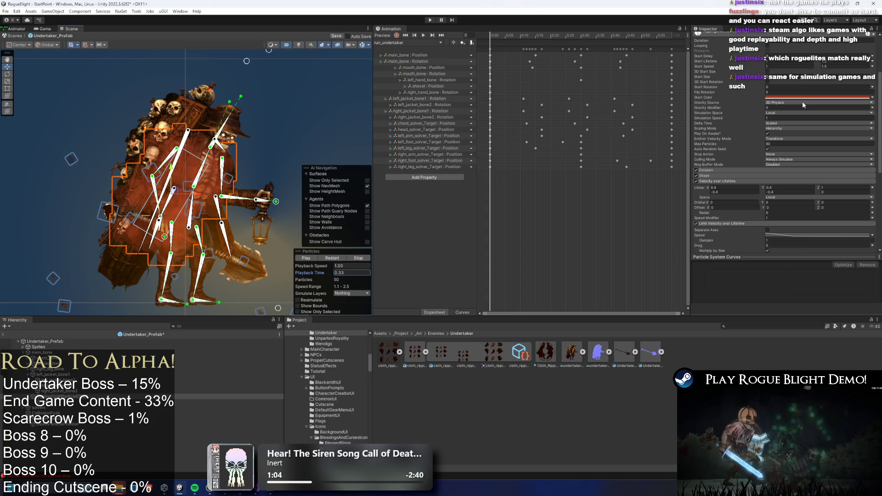
click(804, 97)
drag(852, 148, 859, 154)
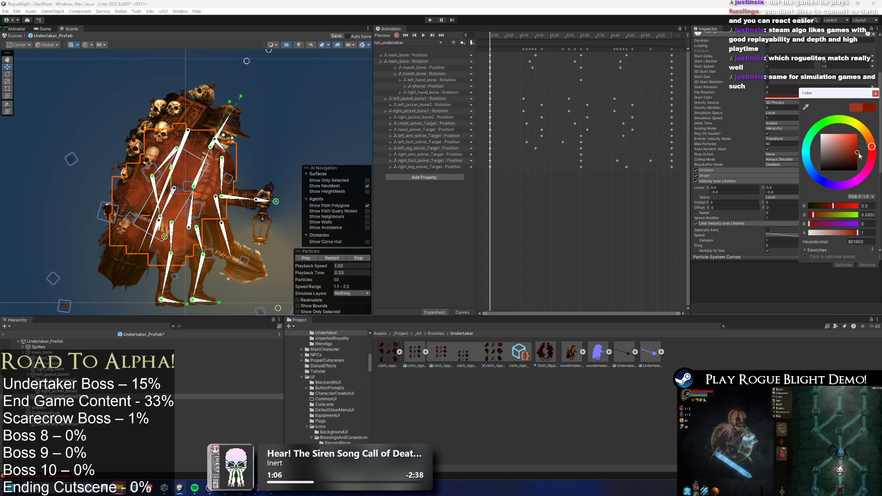
mouse_move(309, 273)
mouse_down()
mouse_move(248, 279)
mouse_move(294, 277)
mouse_up()
click(60, 397)
click(60, 407)
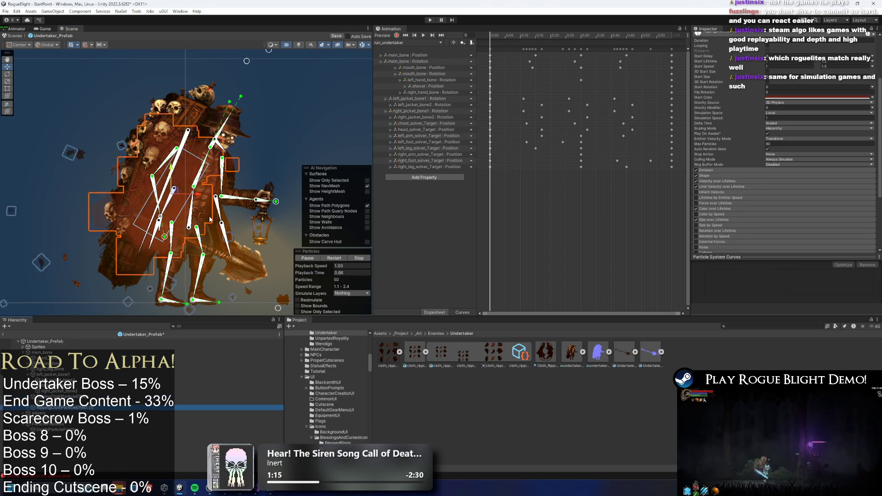
- Stop the preview and rotate one of the Undertaker's bones to adjust the pose
click(358, 258)
scroll(183, 197, up, 1)
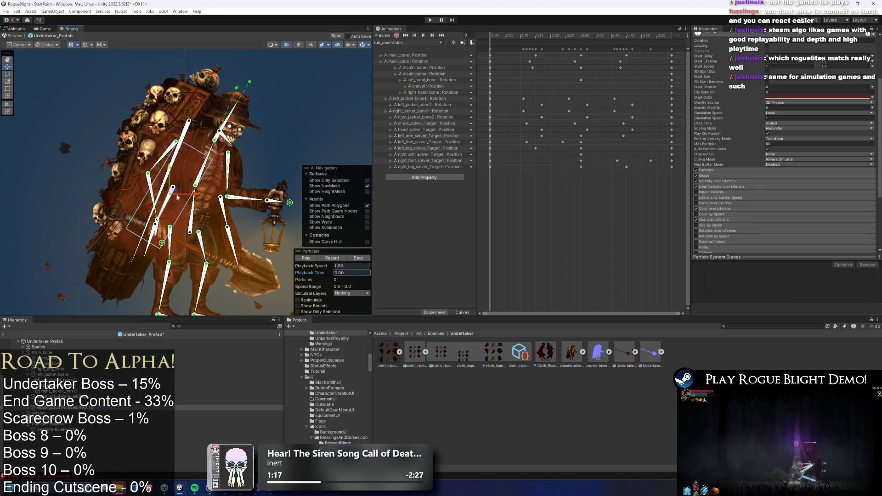
click(227, 230)
key(e)
mouse_move(248, 202)
mouse_down()
mouse_move(229, 188)
mouse_move(228, 212)
mouse_up()
key(w)
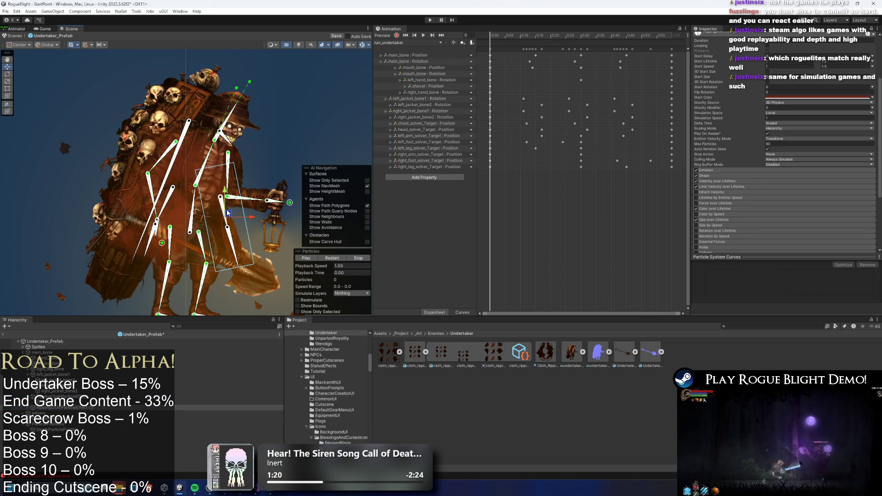
- Change Emission burst counts: 10 on one cloth effect, 30 on RippingClothParticleEffect
click(62, 410)
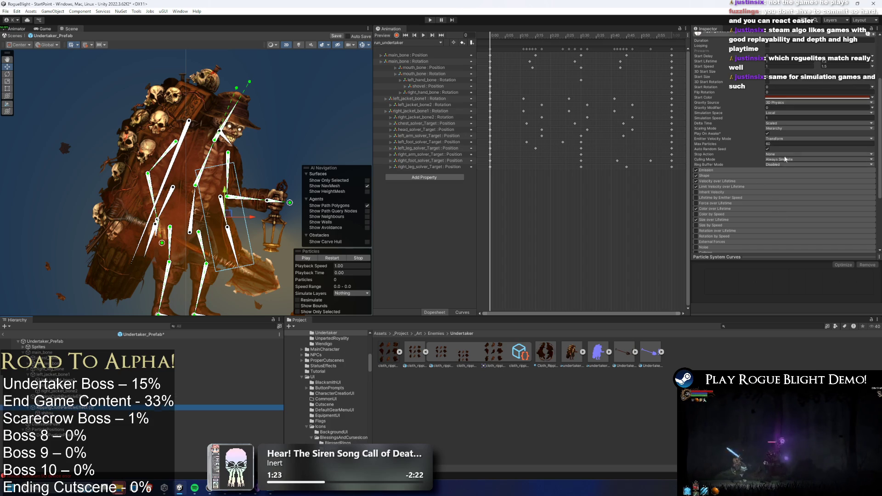
click(736, 171)
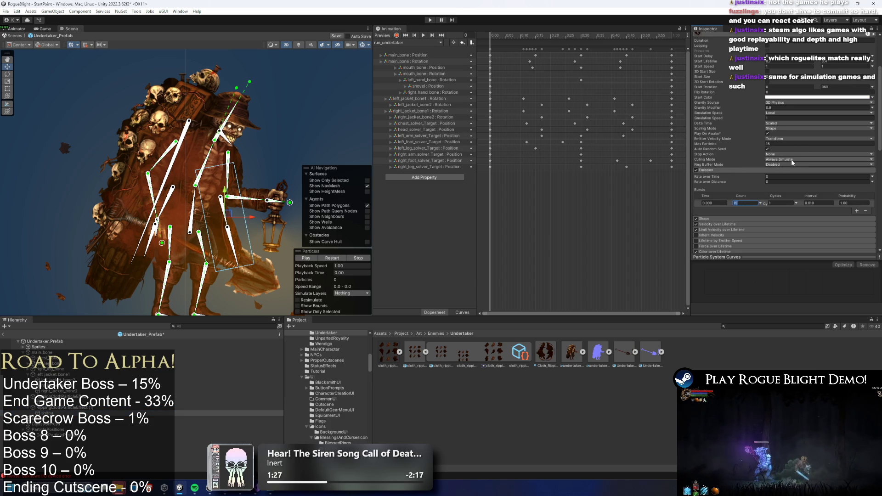
text(10)
click(777, 145)
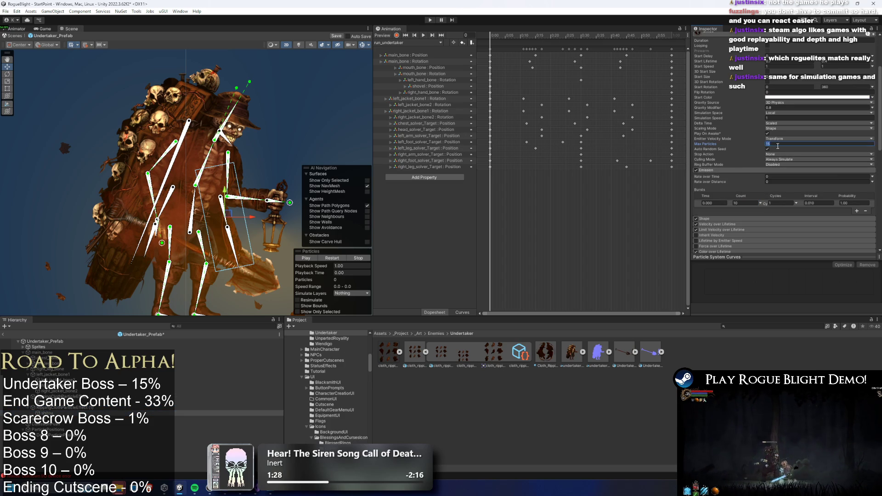
click(202, 407)
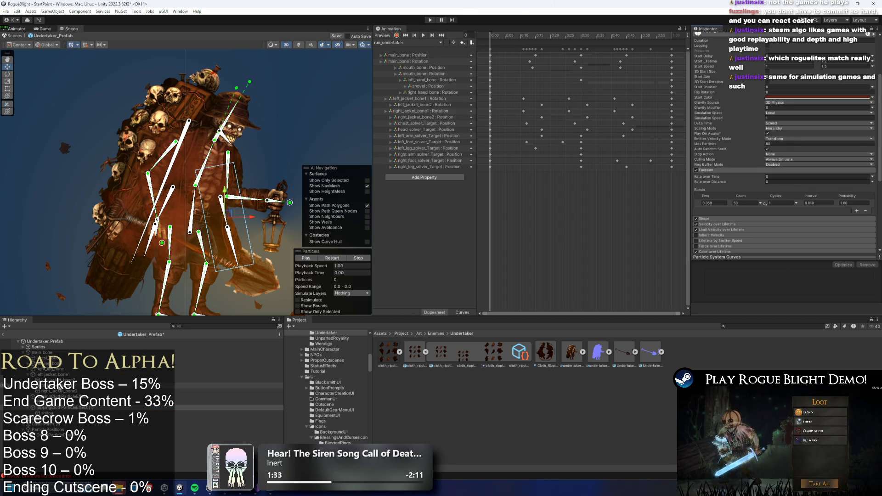
click(221, 397)
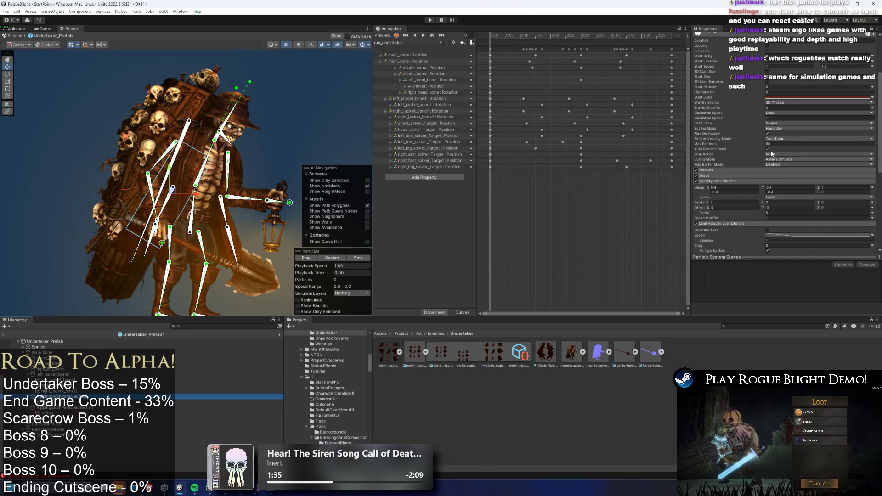
click(737, 170)
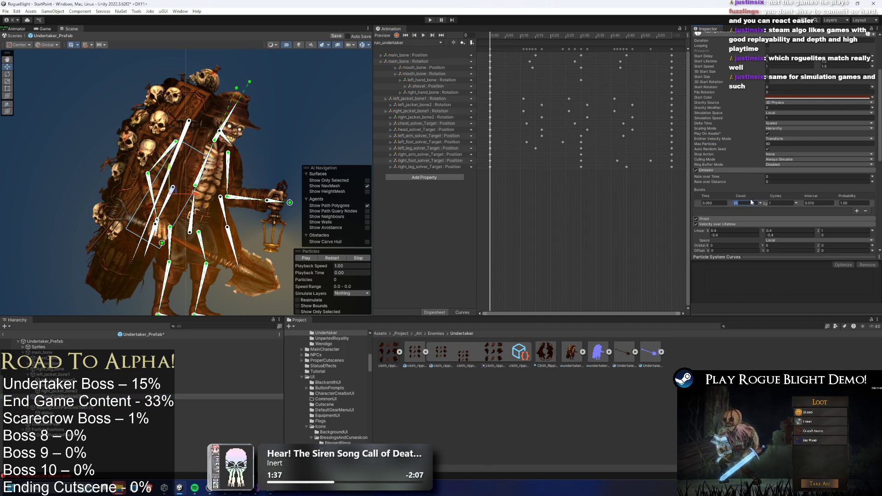
click(776, 144)
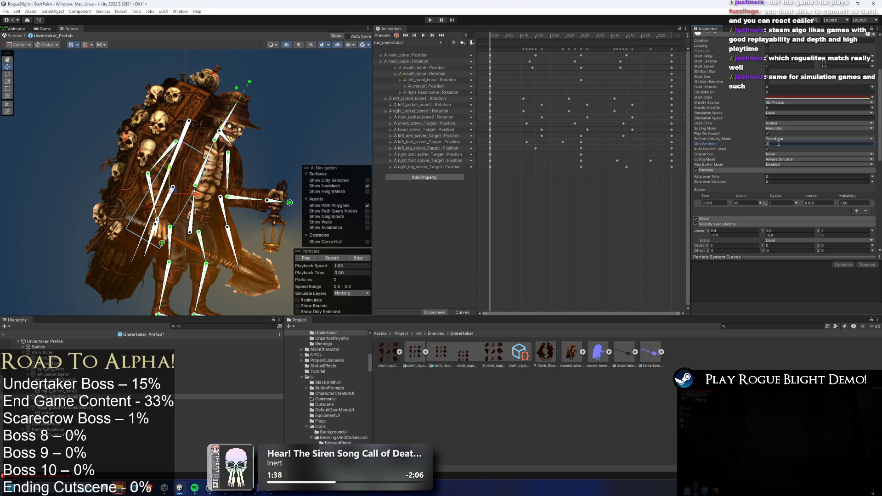
text(3)
- Set RippingClothParticleEffect (1) Max Particles and burst count to 20, then preview both effects together
click(46, 412)
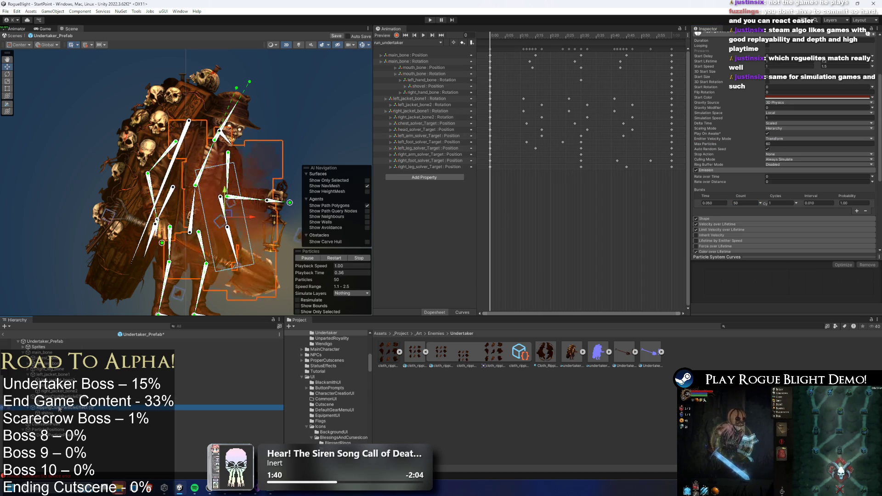
click(717, 218)
scroll(735, 193, down, 2)
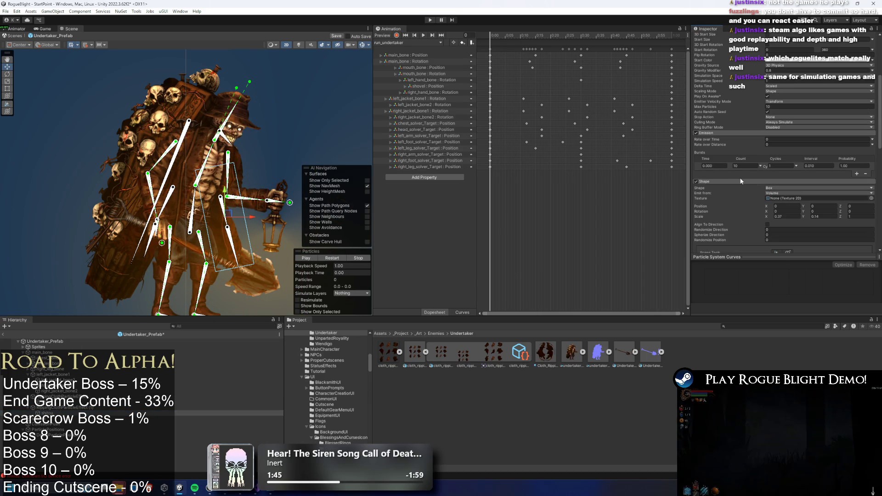
click(731, 181)
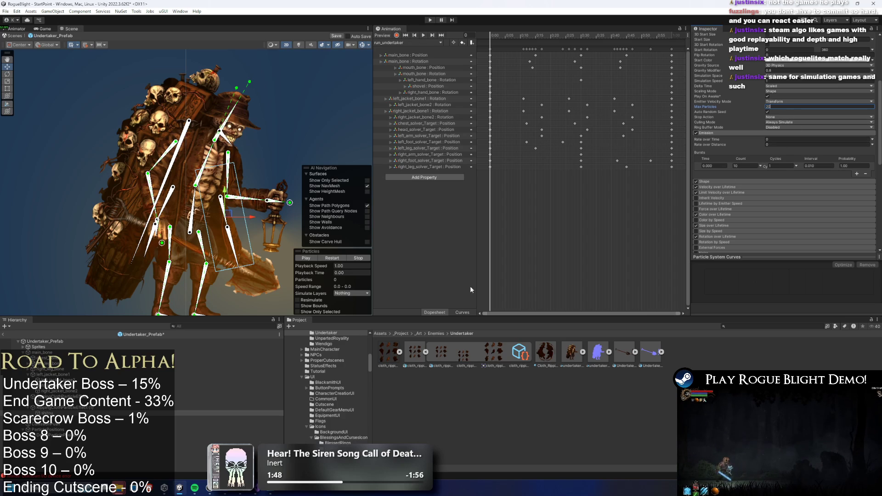
click(94, 409)
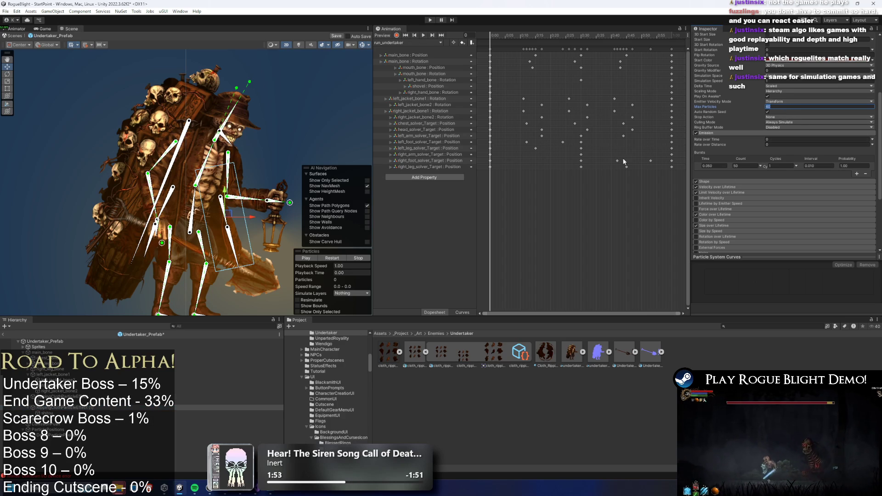
click(745, 166)
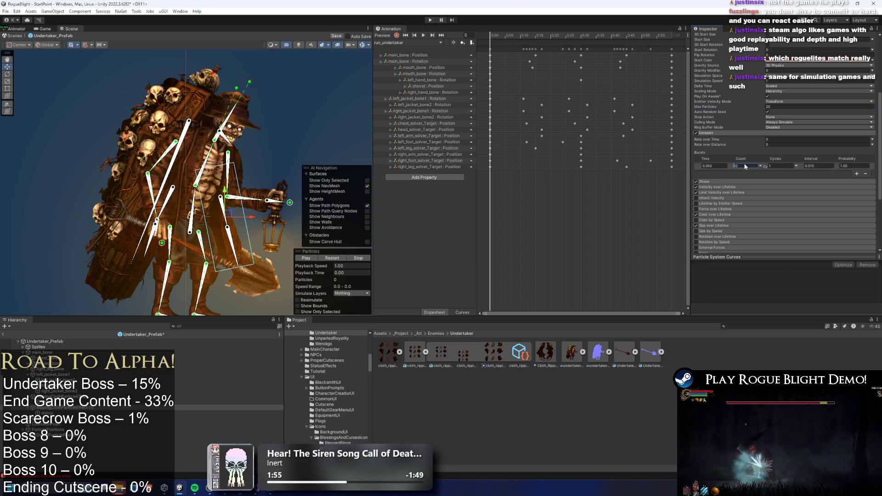
text(20)
ctrl+click(55, 396)
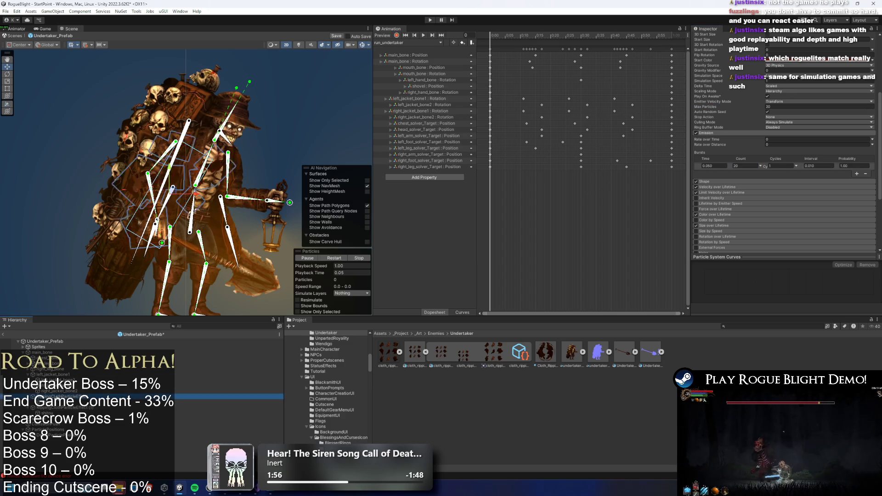
click(335, 259)
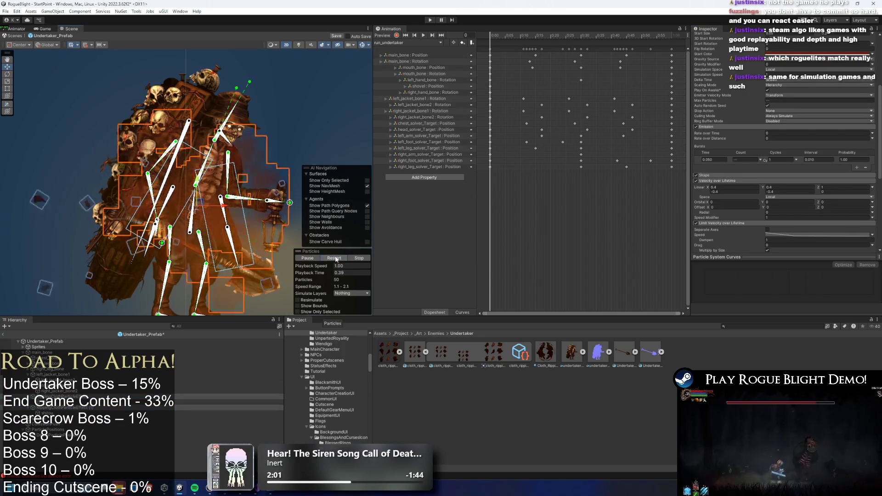
click(336, 258)
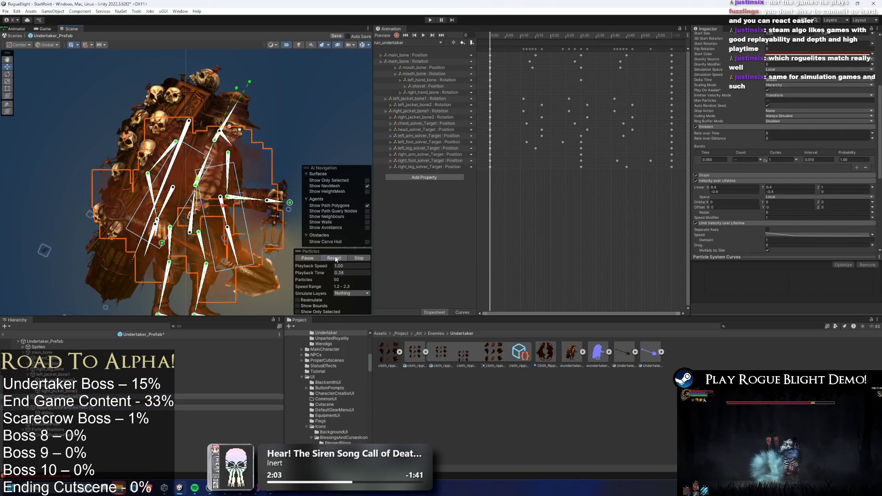
click(335, 260)
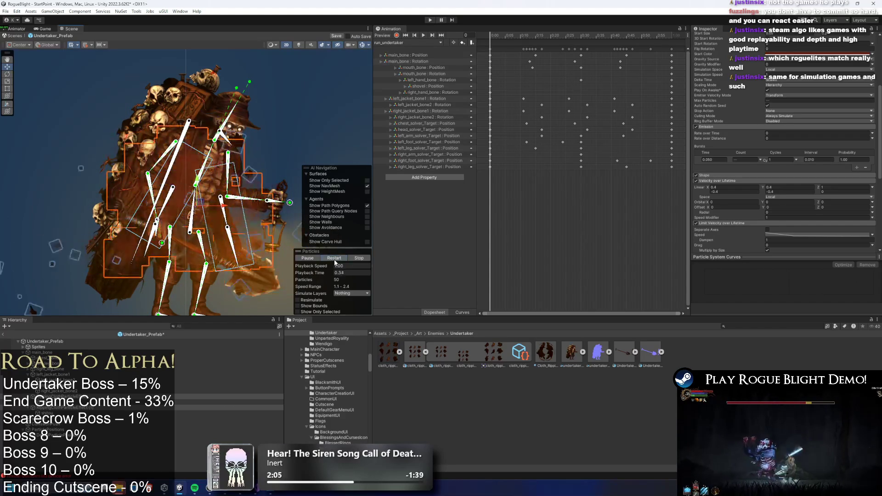
click(335, 263)
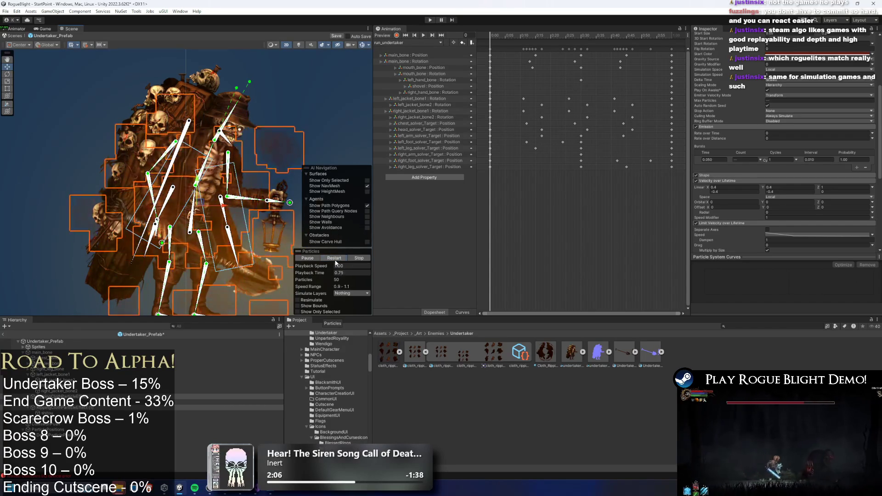
click(336, 263)
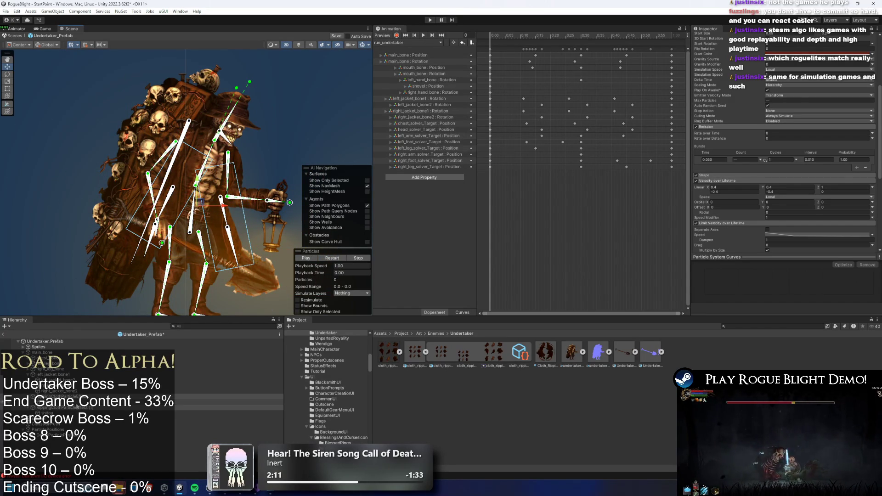
right_click(87, 407)
- Delete the extra cloth particle objects from the Undertaker hierarchy
key(Escape)
right_click(87, 397)
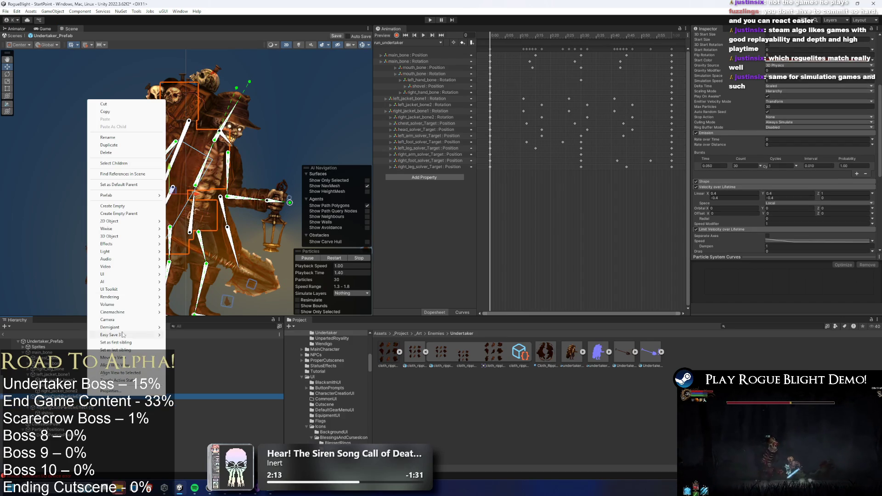
click(106, 153)
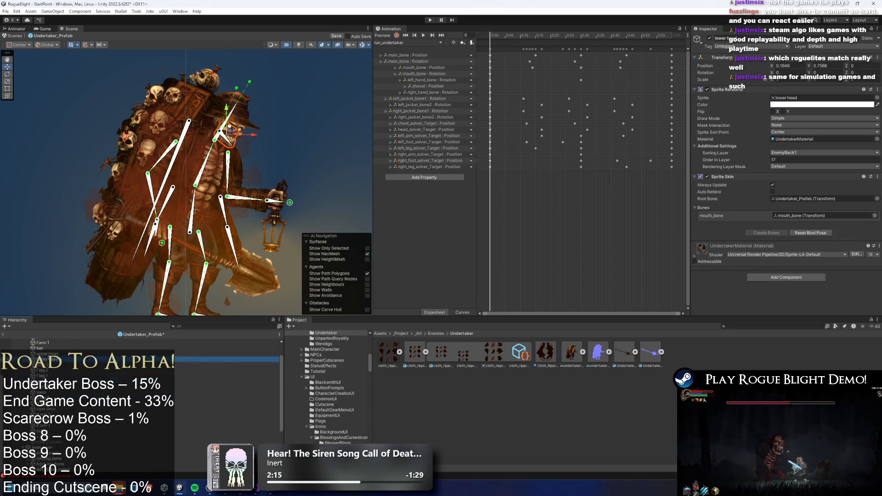
click(94, 440)
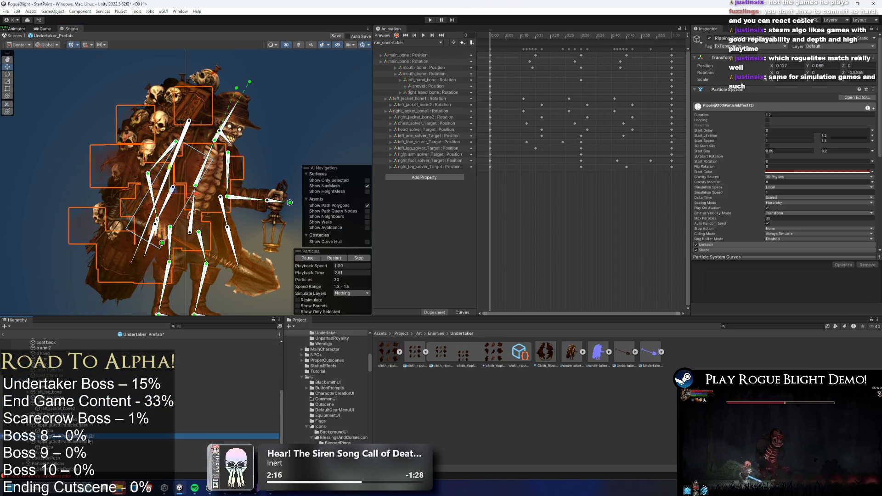
right_click(94, 440)
key(Escape)
key(Delete)
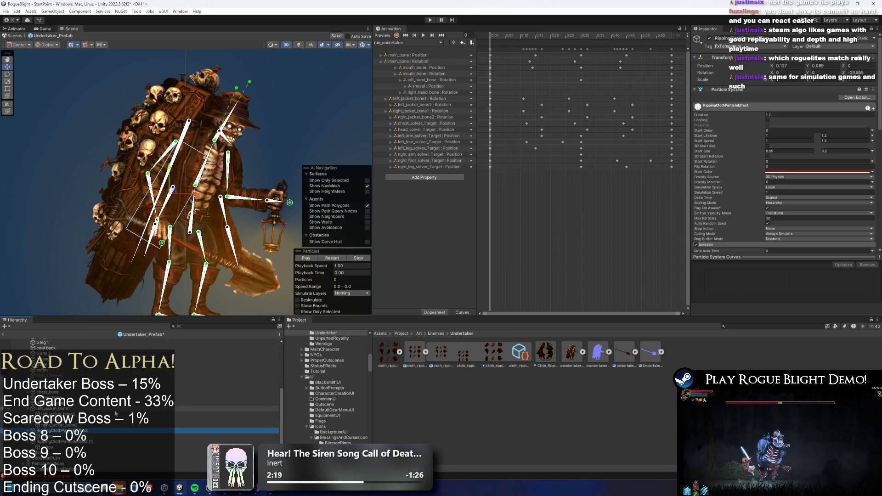
right_click(113, 172)
key(Escape)
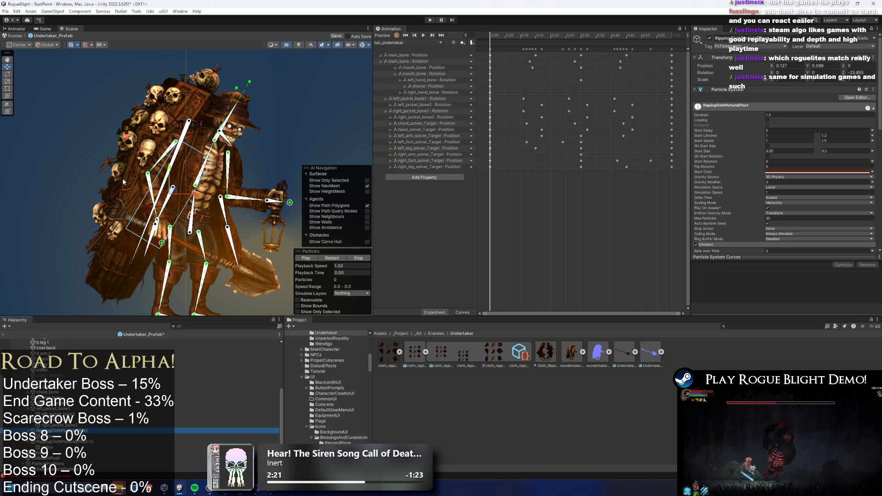
- Rename the two remaining cloth effects to PreExisting_RippingClothParticleEffect1 and PreExisting_RippingClothParticleEffect2
right_click(84, 391)
click(123, 172)
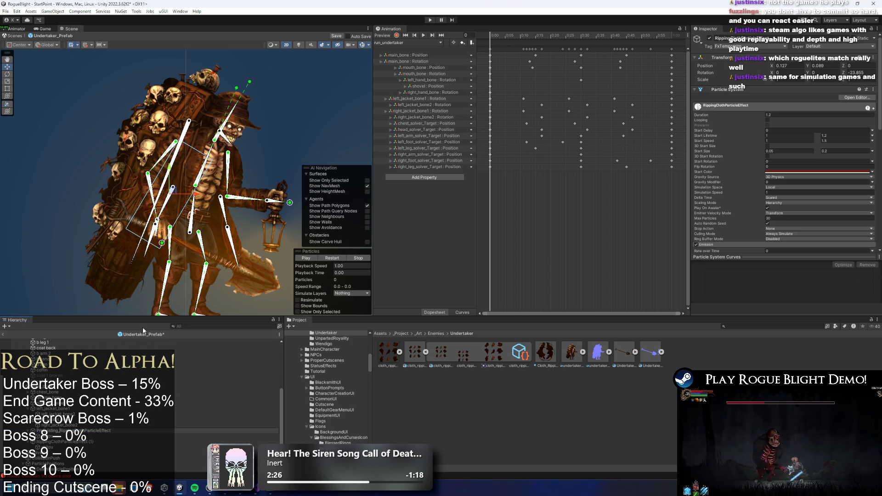
click(54, 442)
right_click(54, 442)
click(76, 189)
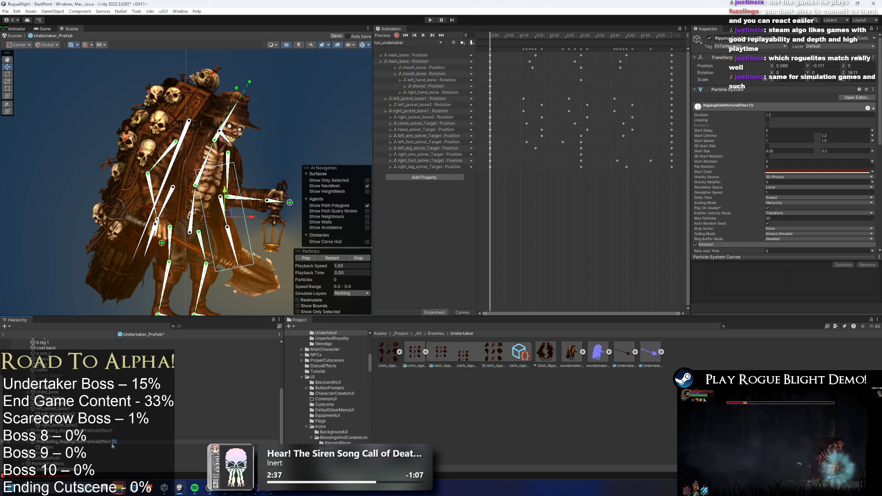
- Save the Undertaker_Prefab with its root object selected
scroll(127, 436, up, 10)
click(44, 342)
key(ctrl+s)
click(744, 90)
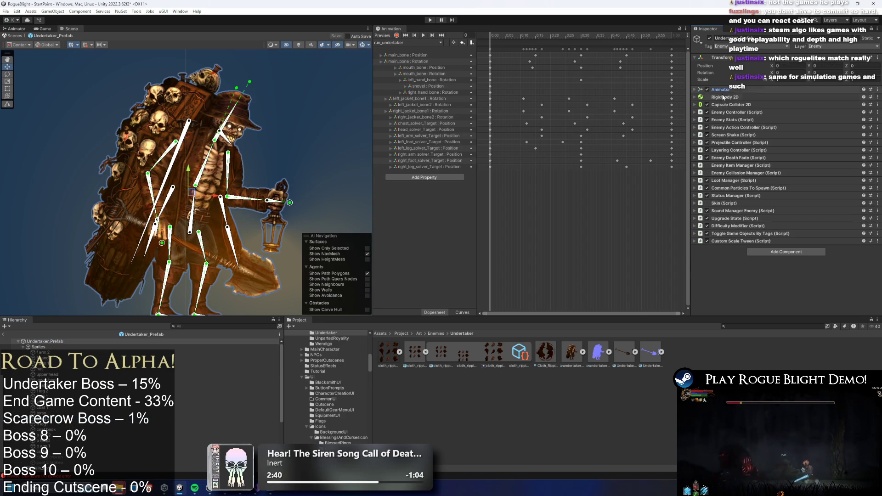
- Assign PreExisting_RippingClothParticleEffect1 and 2 to Elements 0 and 1 of Pre Existing Particles To Play
click(765, 187)
scroll(784, 184, down, 5)
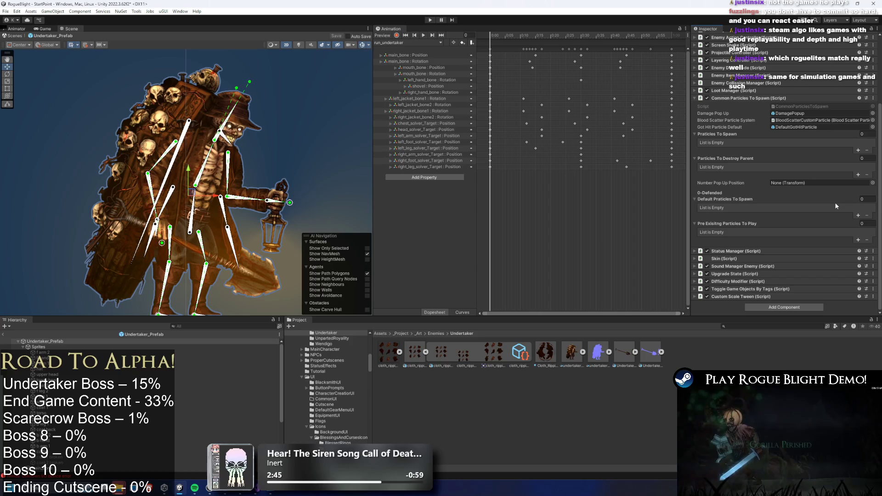
click(858, 240)
click(859, 260)
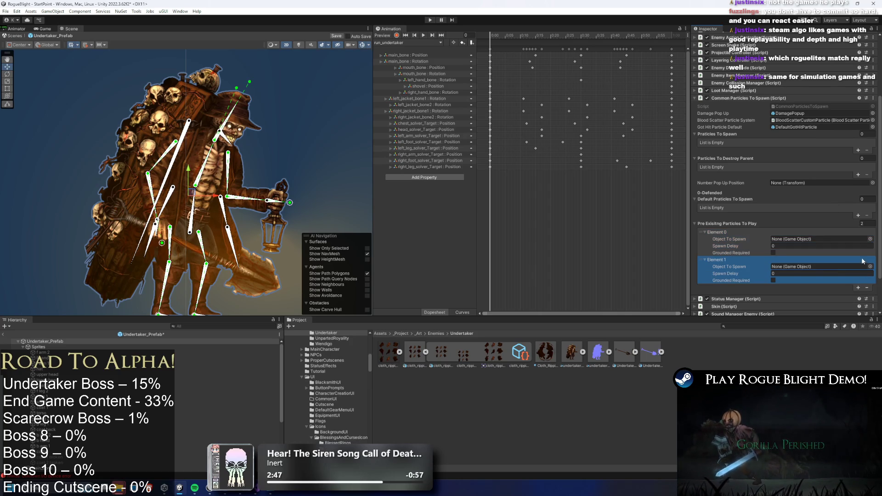
mouse_move(562, 285)
mouse_down()
mouse_move(783, 272)
mouse_move(788, 243)
mouse_up()
drag(723, 300, 816, 272)
click(414, 42)
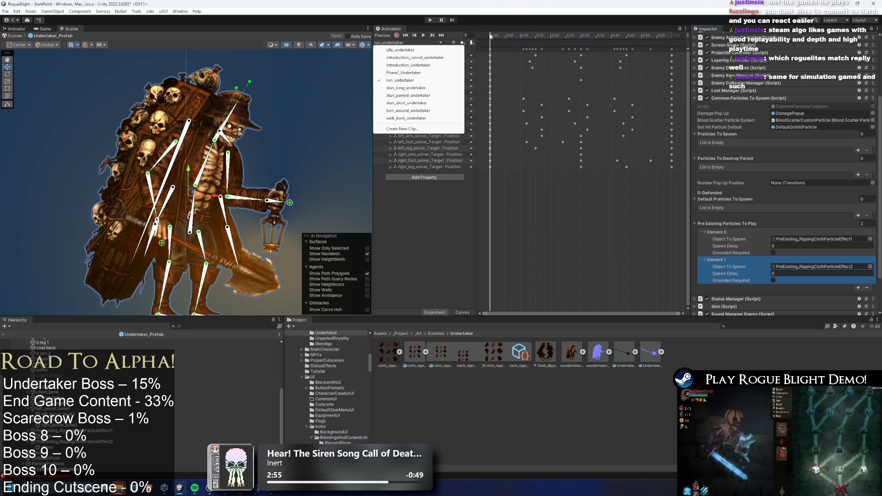
- Set Scaling Mode to Local on the selected shitou and cloth particle effects
drag(491, 36, 503, 35)
click(414, 43)
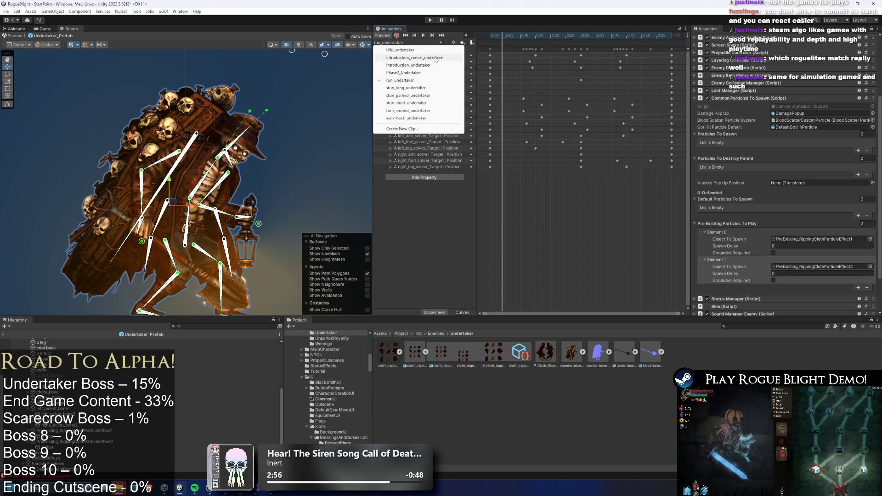
click(59, 431)
ctrl+click(59, 442)
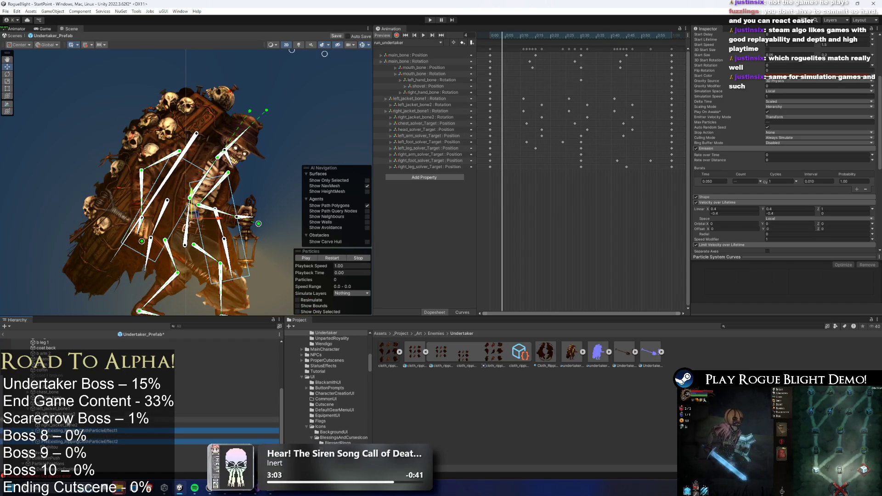
click(55, 420)
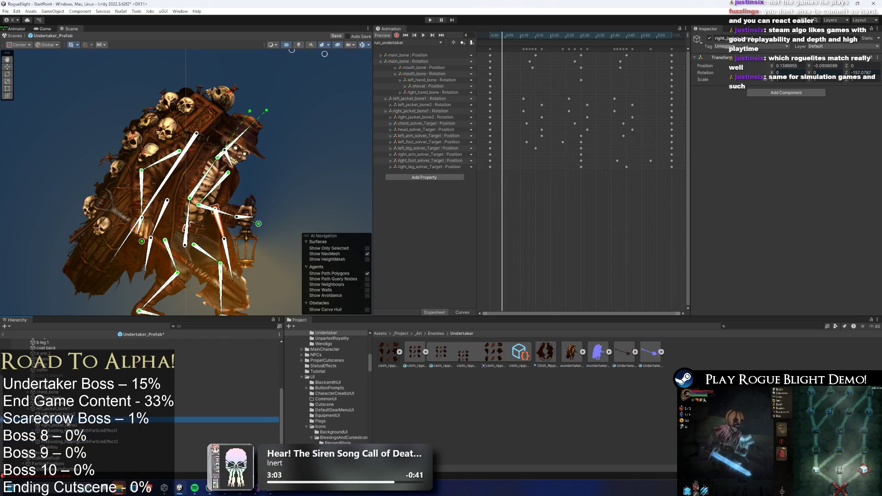
click(87, 431)
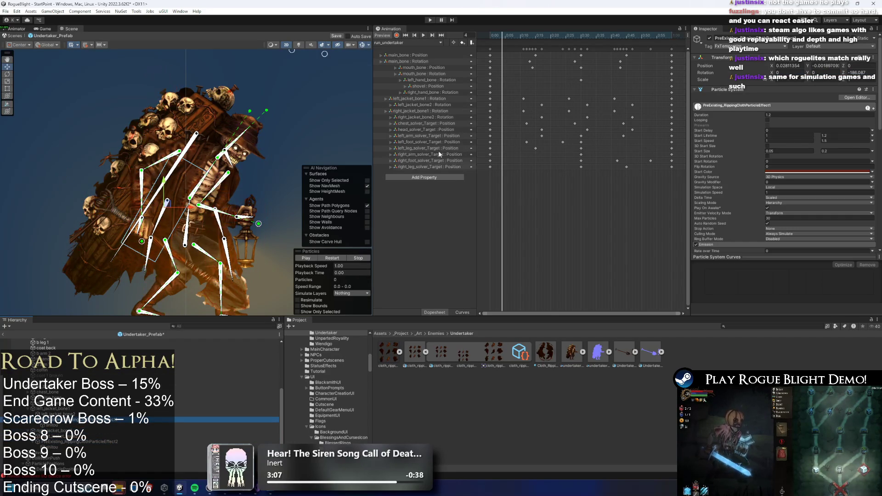
click(419, 43)
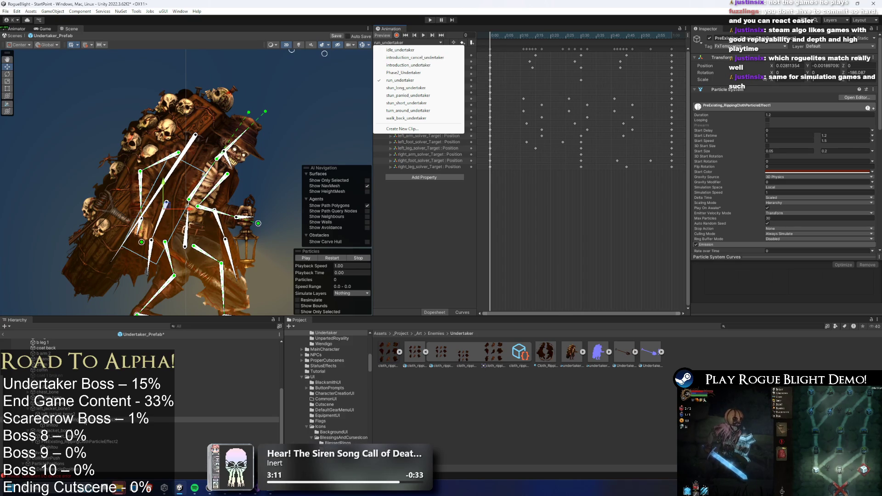
click(85, 421)
click(84, 425)
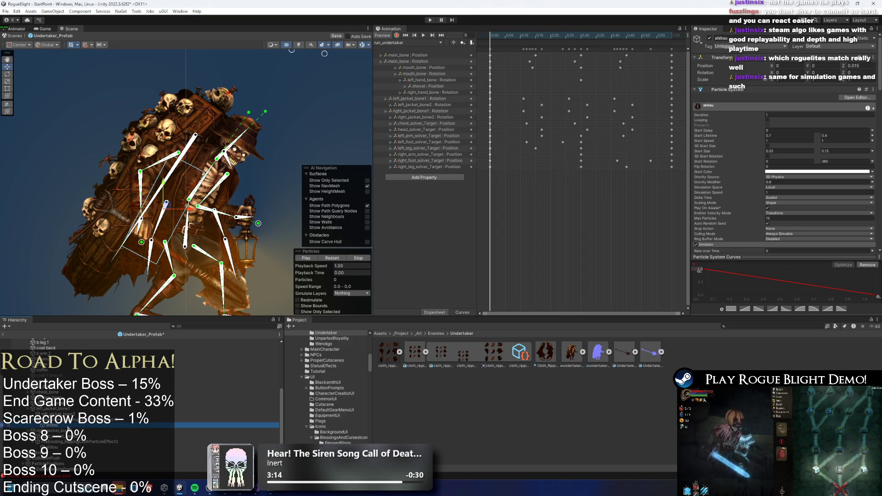
ctrl+click(95, 421)
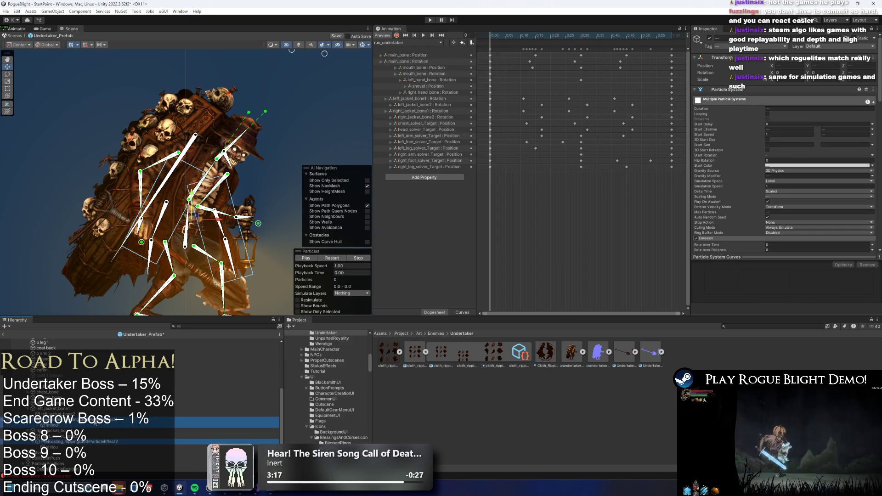
click(785, 196)
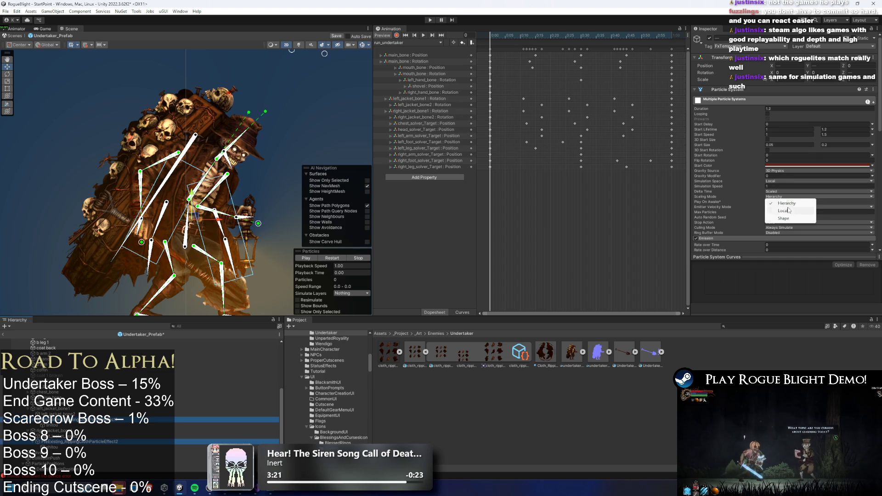
click(789, 210)
- Preview the particle timing and test-move a jacket bone, undoing the move
mouse_move(316, 275)
mouse_down()
mouse_move(396, 271)
mouse_move(310, 274)
mouse_move(317, 274)
mouse_move(258, 243)
mouse_up()
click(223, 225)
scroll(222, 226, up, 4)
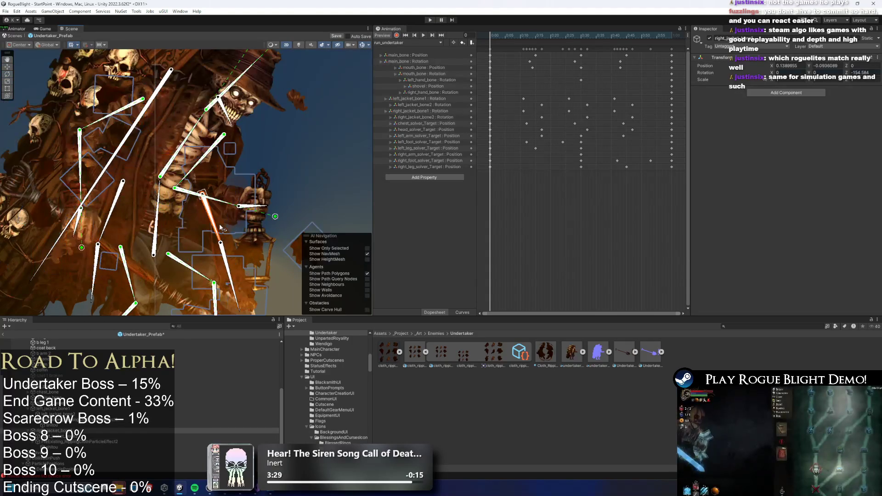
drag(212, 220, 231, 257)
key(ctrl+z)
- Set Simulation Space to World for the shitou and both PreExisting cloth particle effects
click(63, 426)
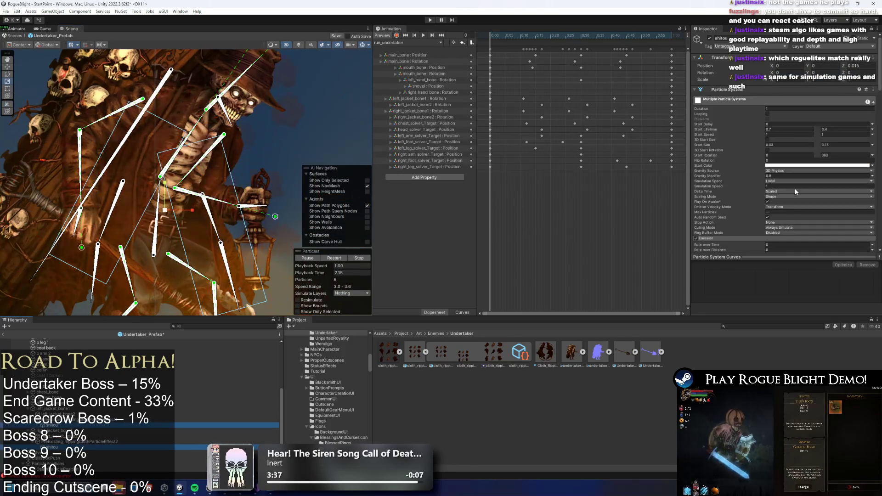
click(795, 181)
click(785, 196)
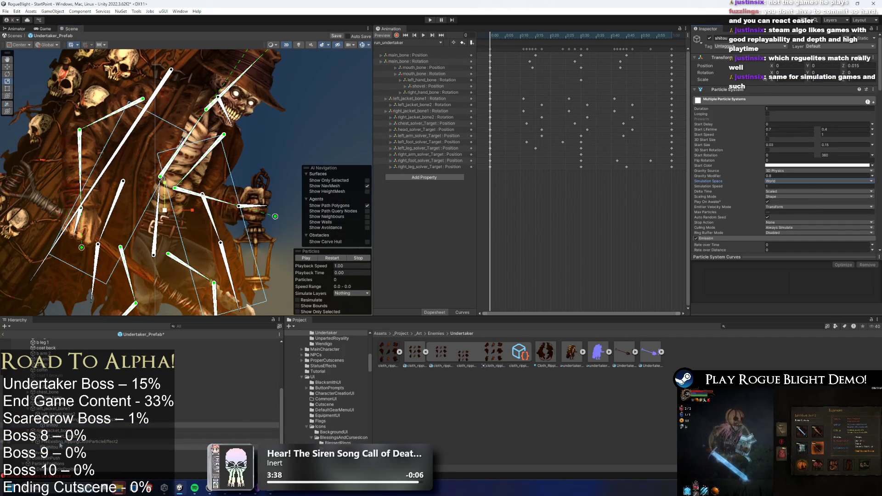
ctrl+click(133, 441)
click(776, 181)
click(781, 195)
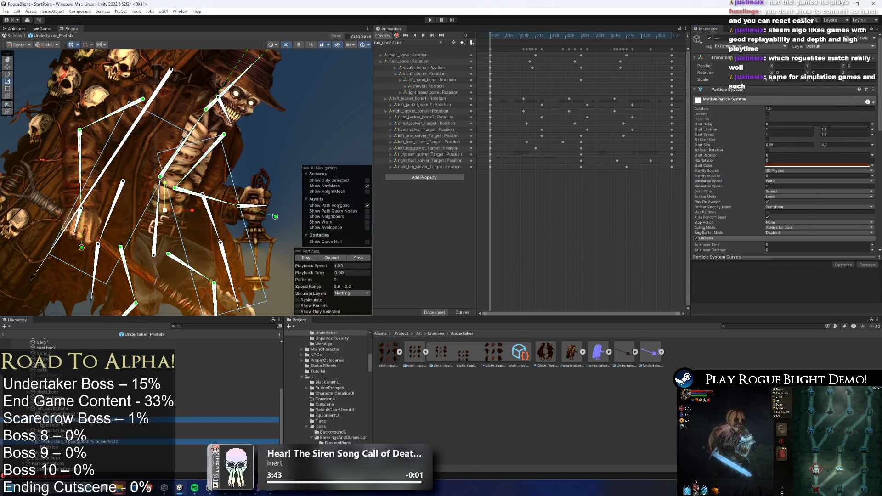
click(133, 419)
scroll(60, 349, up, 5)
click(45, 341)
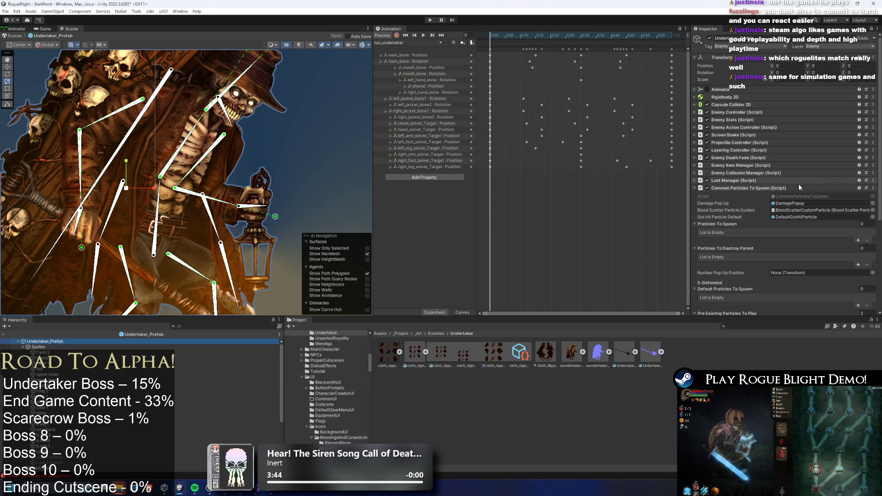
- Add a PlayPreExistingParticle animation event at frame 37 of Phase2_Undertaker, then enter Play mode
click(402, 42)
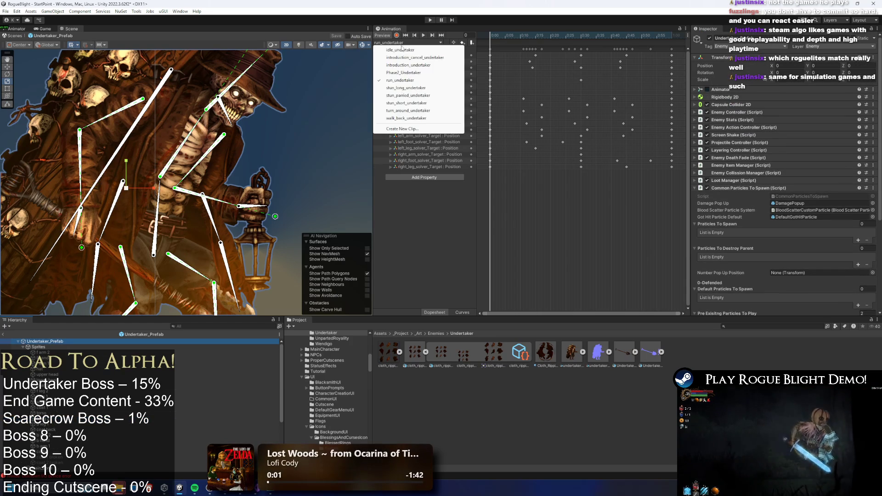
click(403, 72)
mouse_move(525, 37)
mouse_down()
mouse_move(555, 37)
mouse_move(556, 48)
mouse_up()
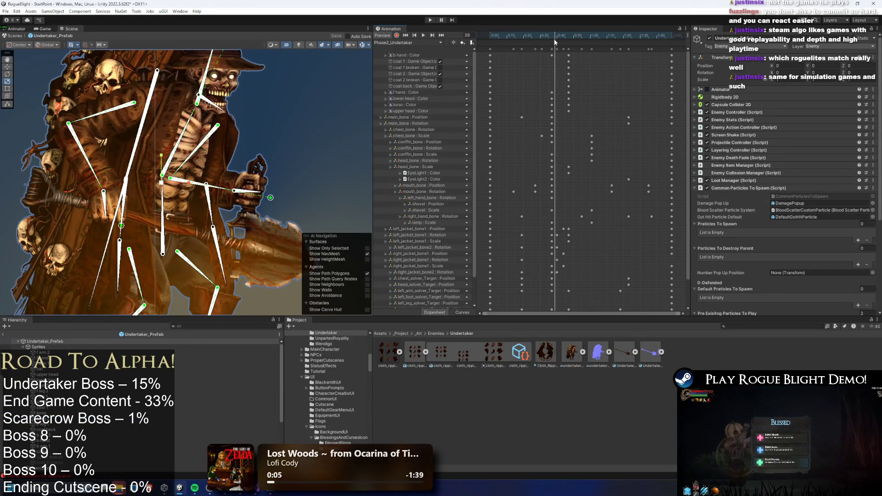
right_click(555, 42)
click(557, 44)
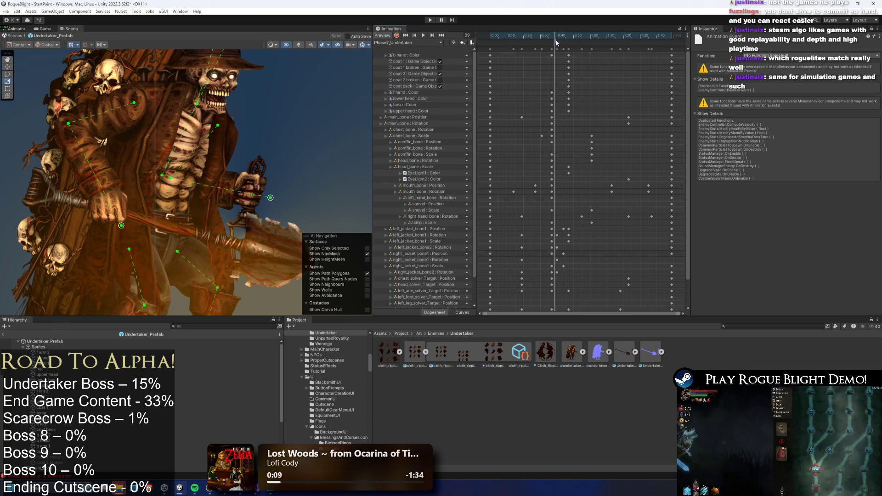
click(785, 55)
mouse_move(781, 139)
mouse_move(845, 139)
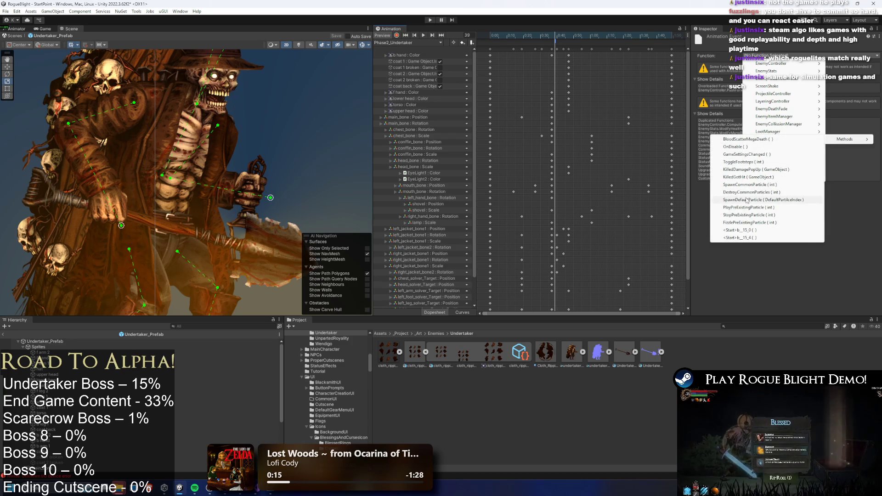
click(781, 208)
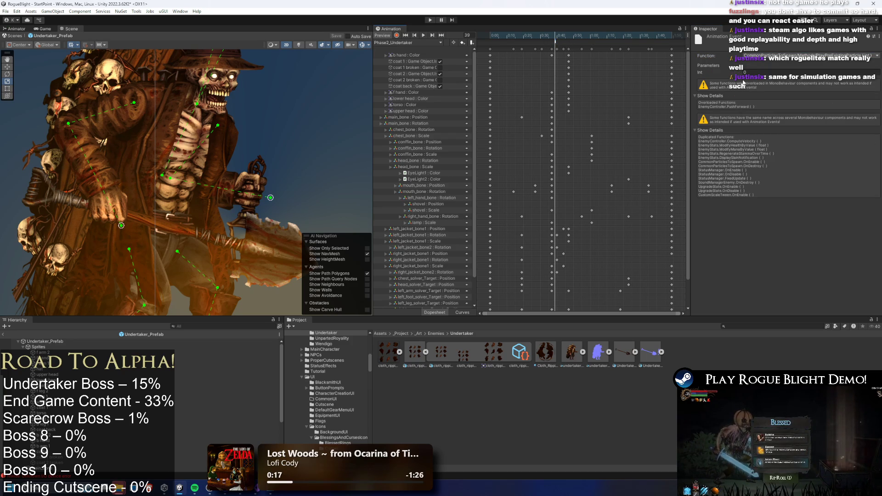
click(429, 21)
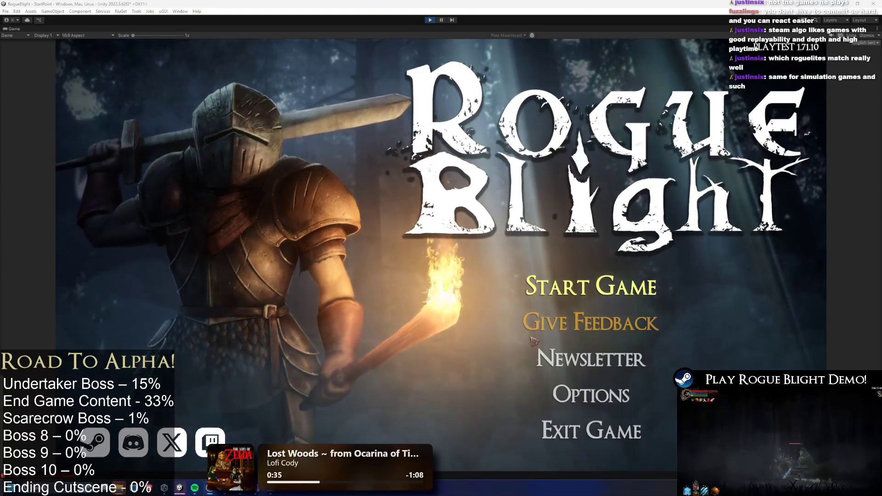
click(591, 282)
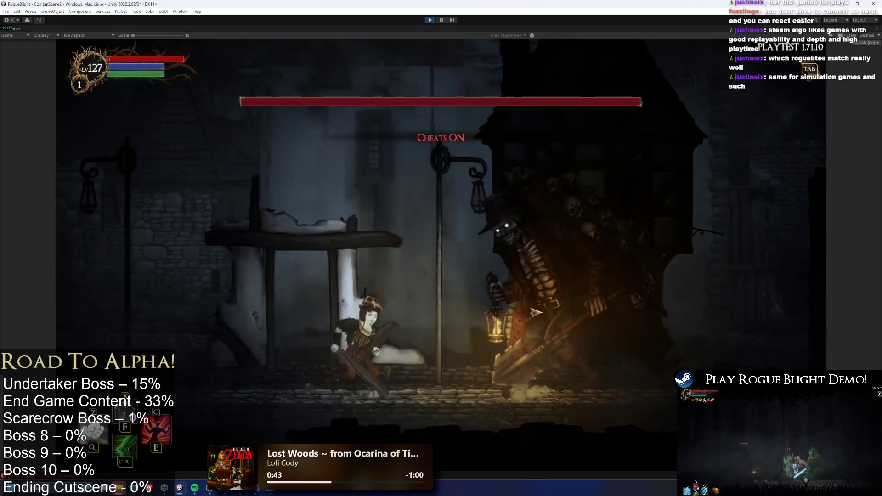
key(F1)
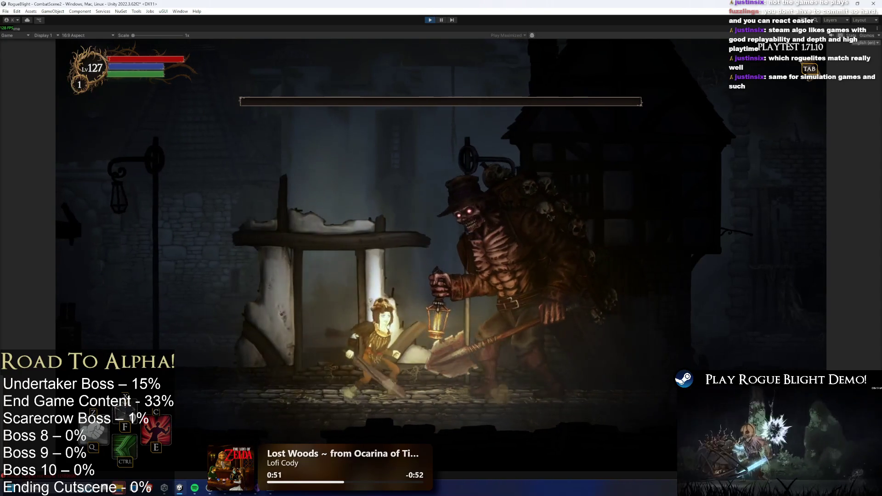
key(ctrl+p)
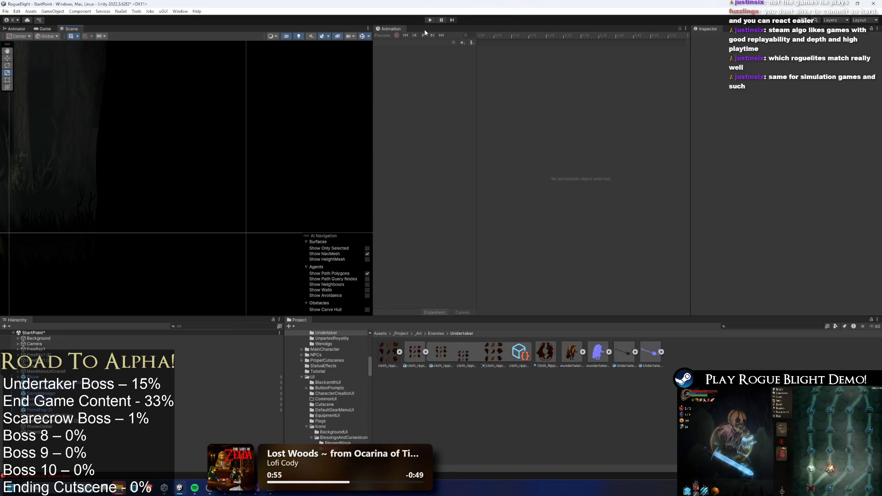
click(430, 21)
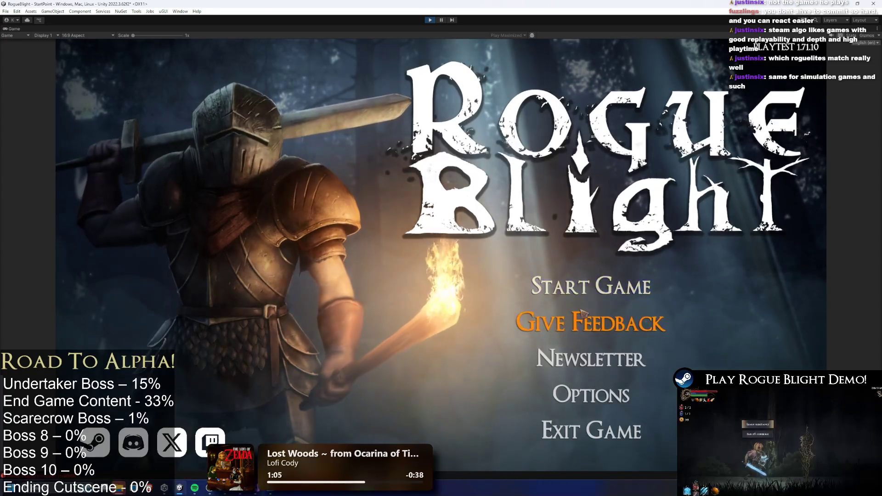
- Load a save slot and start a Gyazo video capture over the game area
click(591, 287)
click(604, 255)
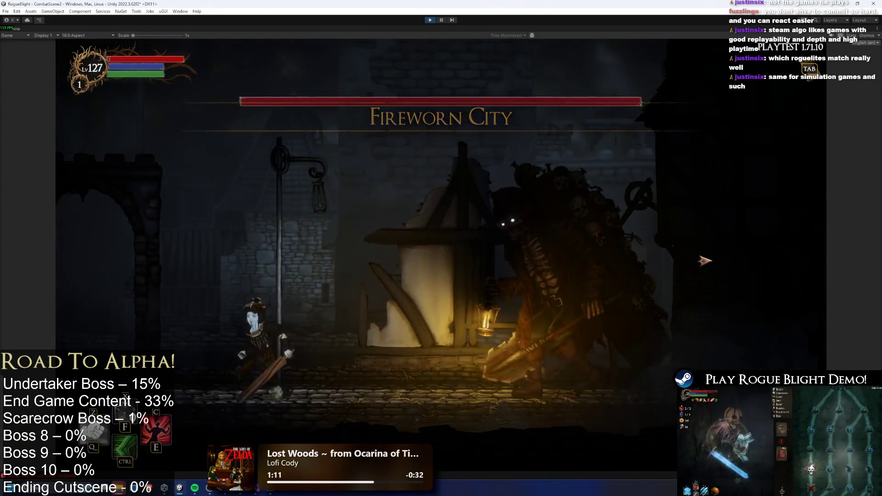
key(super)
text(gyazo Video)
key(Return)
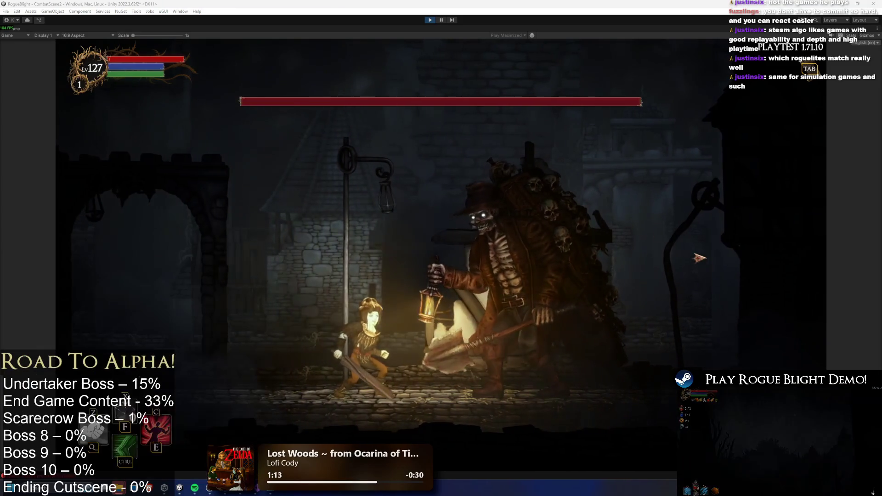
mouse_move(242, 69)
mouse_down()
mouse_move(643, 322)
mouse_move(667, 428)
mouse_up()
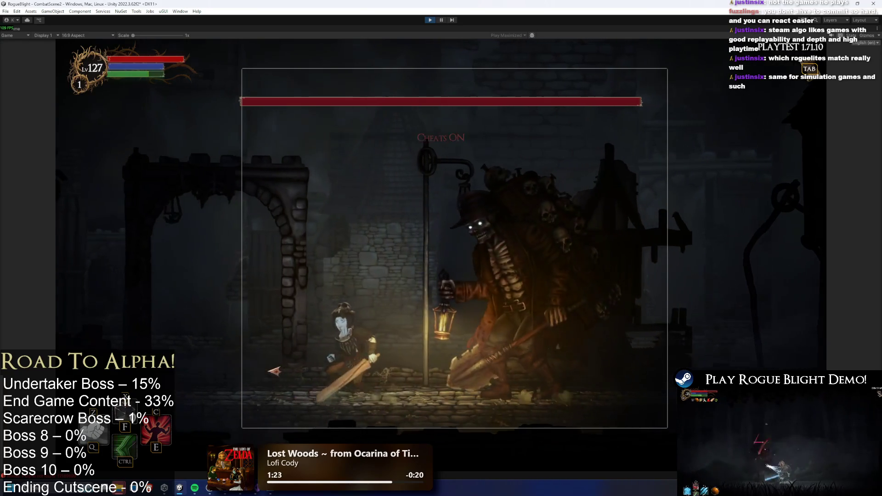
- Cheat enemy health down with F1, fight the Undertaker, then stop Play mode
key(F1)
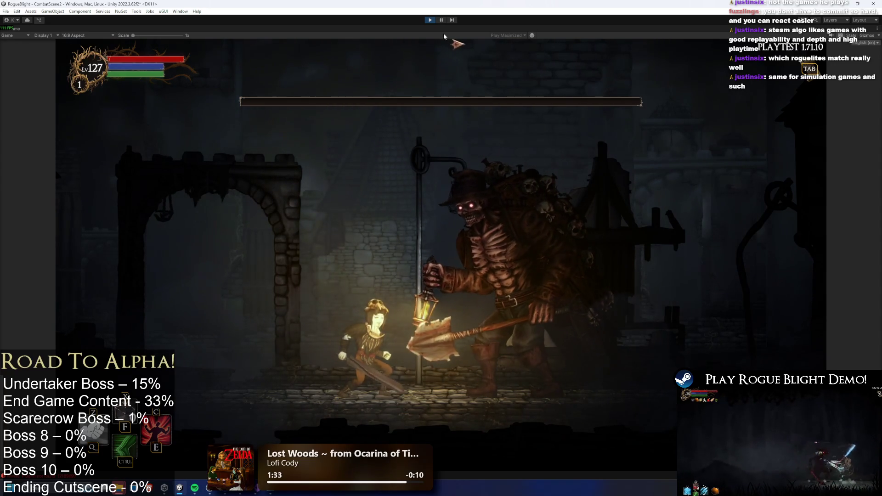
key(a)
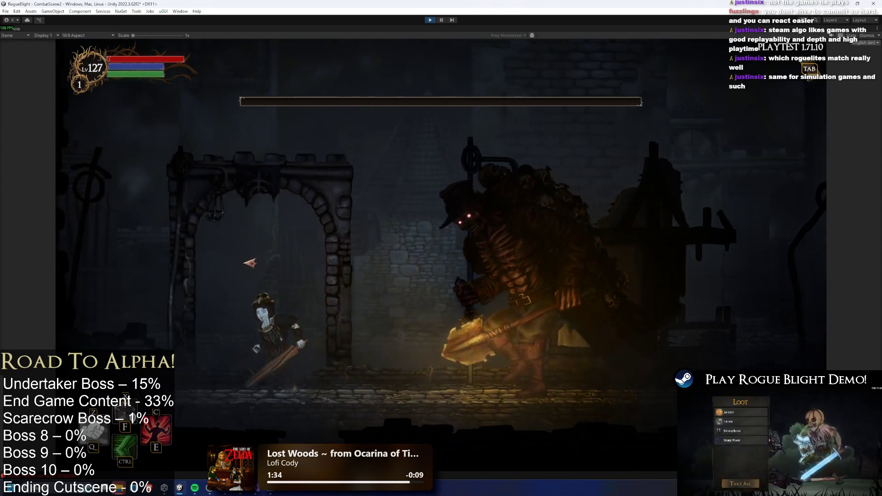
key(d)
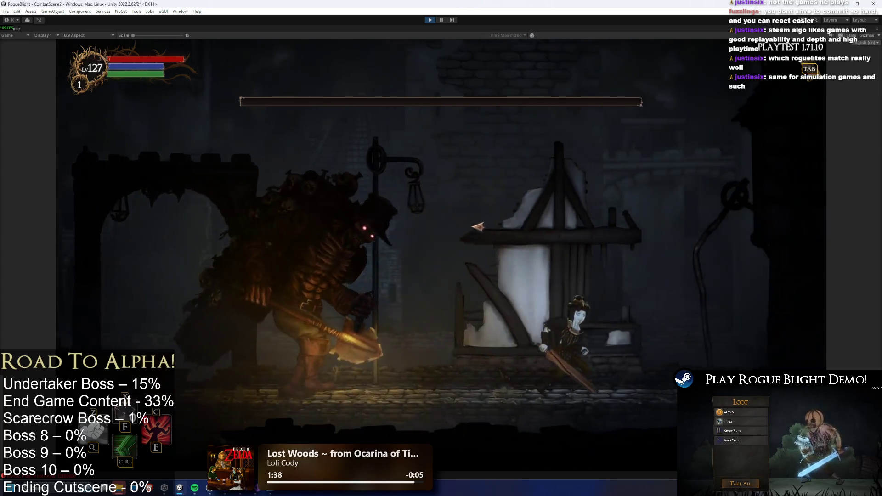
key(d)
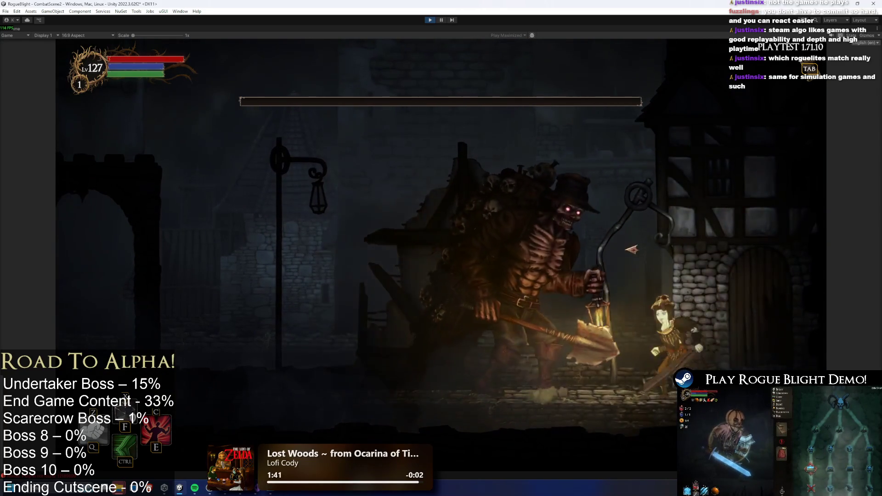
key(a)
key(a)
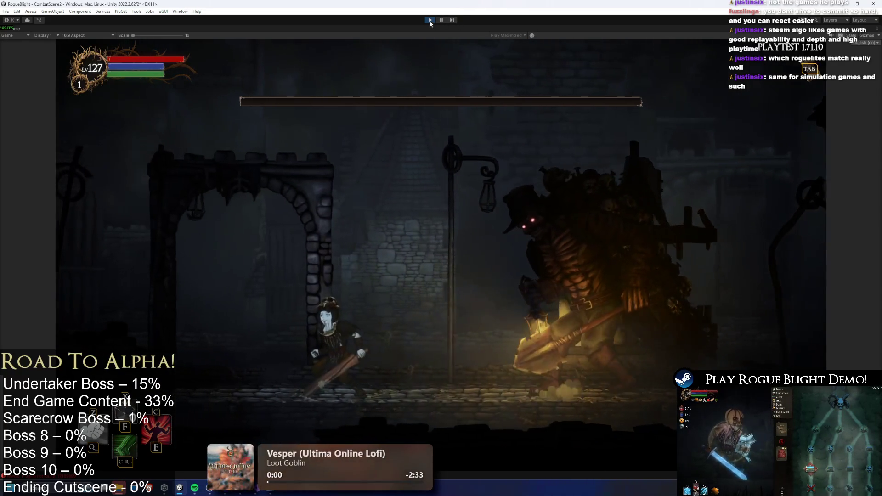
key(ctrl+p)
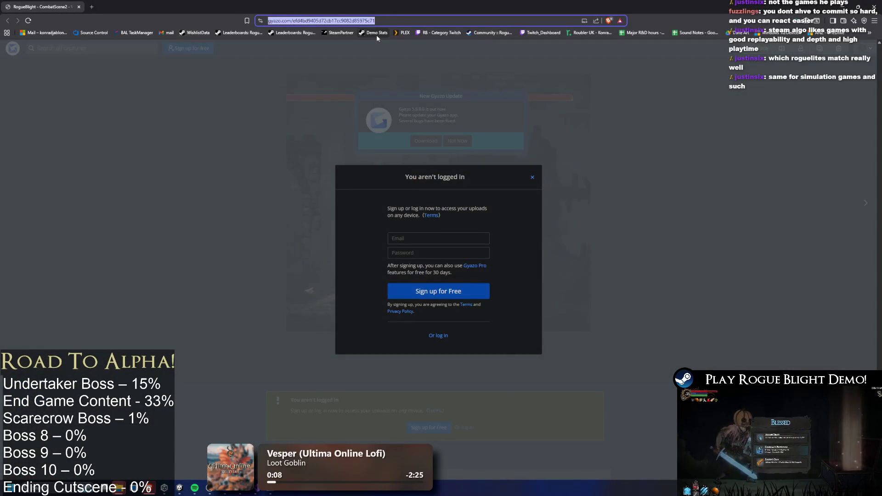
- Change the capture URL to the direct i.gyazo.com .mp4 link and load it
key(Home)
text(i.)
key(End)
text(.mp4)
key(Return)
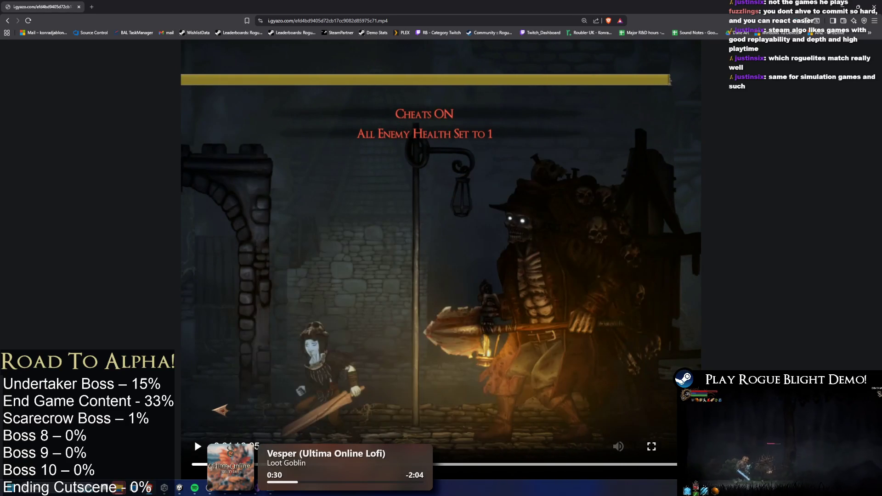
- Play, pause and scrub through the recorded boss-fight clip, then return to Unity
key(space)
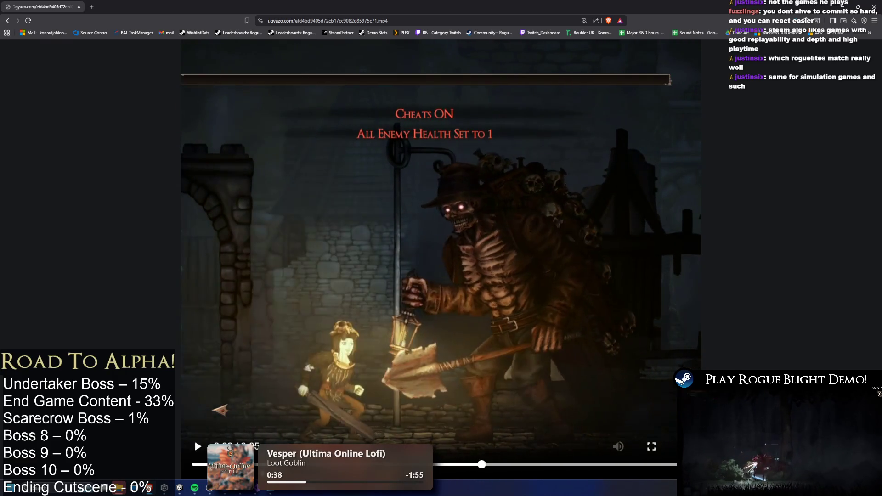
click(194, 438)
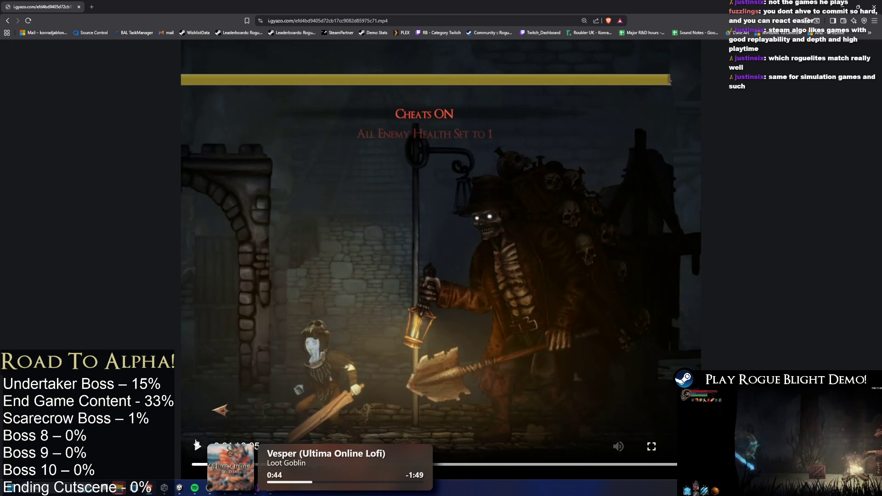
click(200, 447)
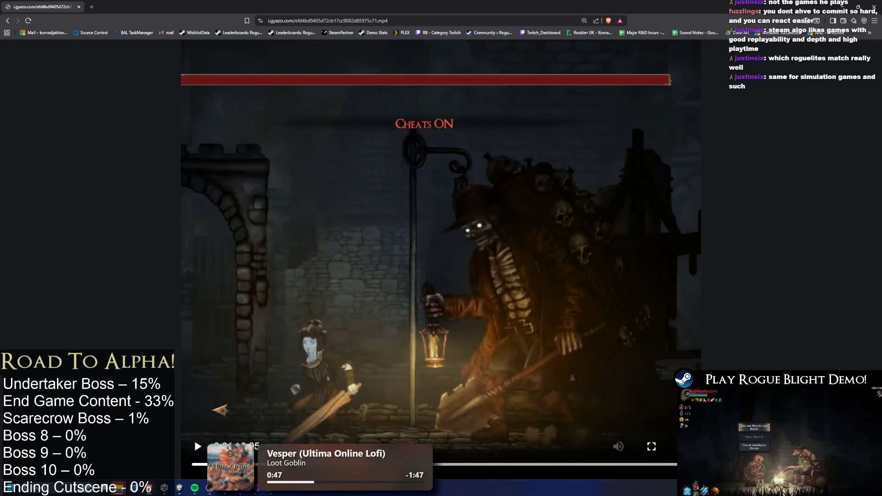
click(197, 446)
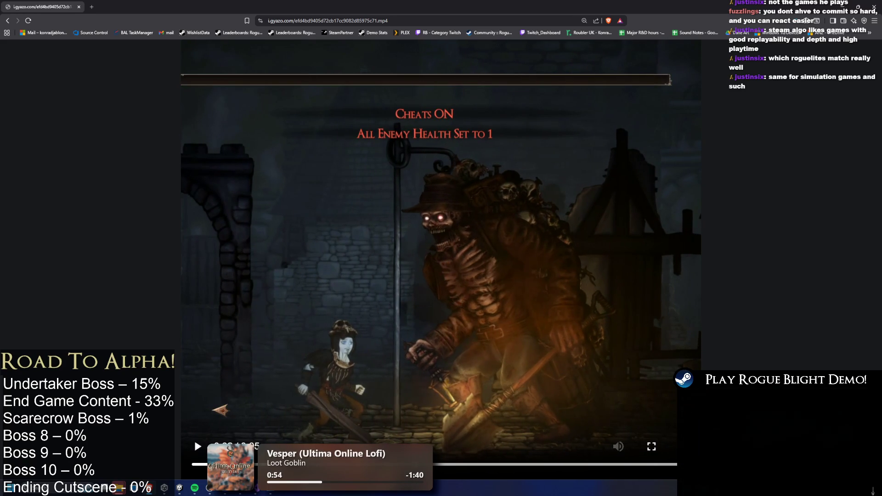
mouse_move(448, 465)
mouse_down()
mouse_move(455, 478)
mouse_move(522, 476)
mouse_up()
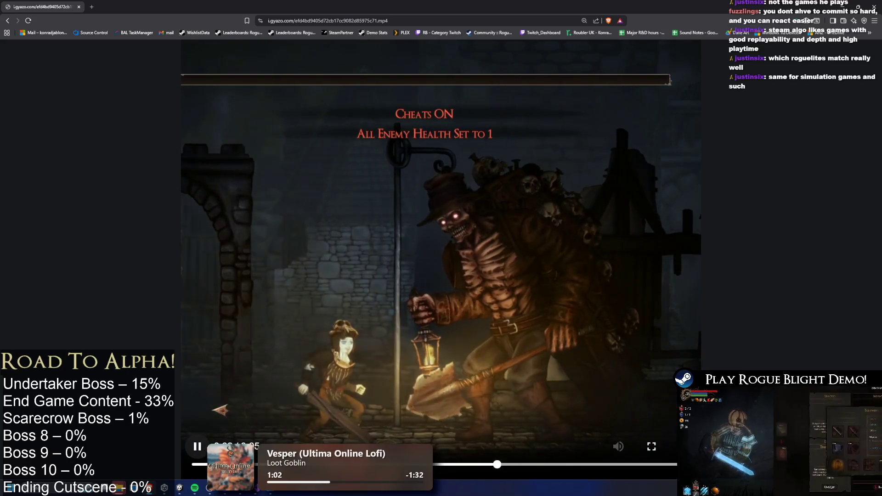
key(alt+Tab)
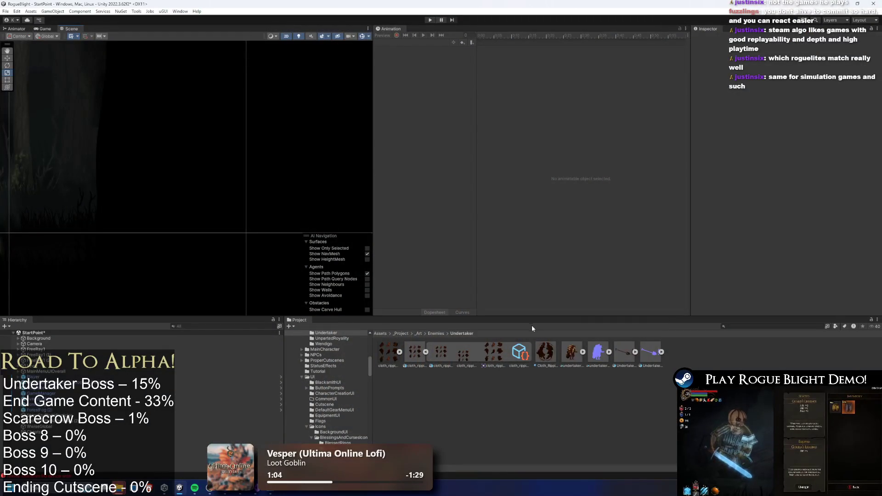
- Open the Undertaker prefab and inspect the Phase 2 Transformation transitions in the Animator
click(744, 326)
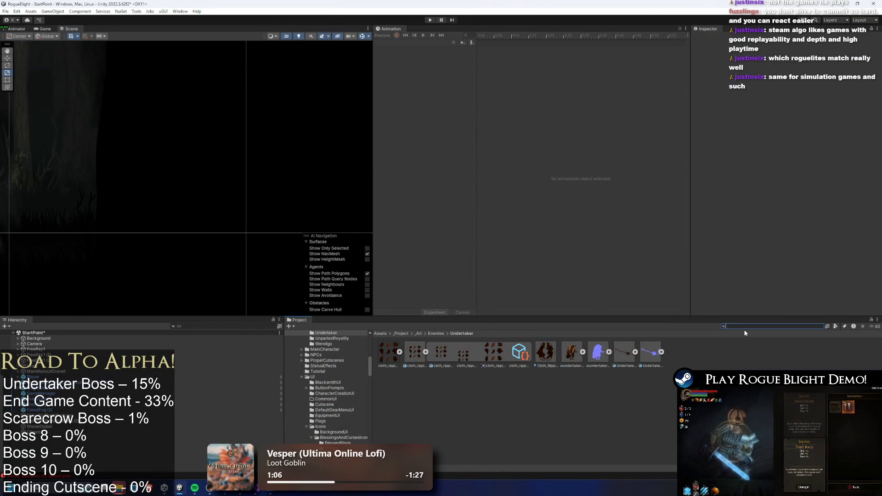
text(undertaker prefab)
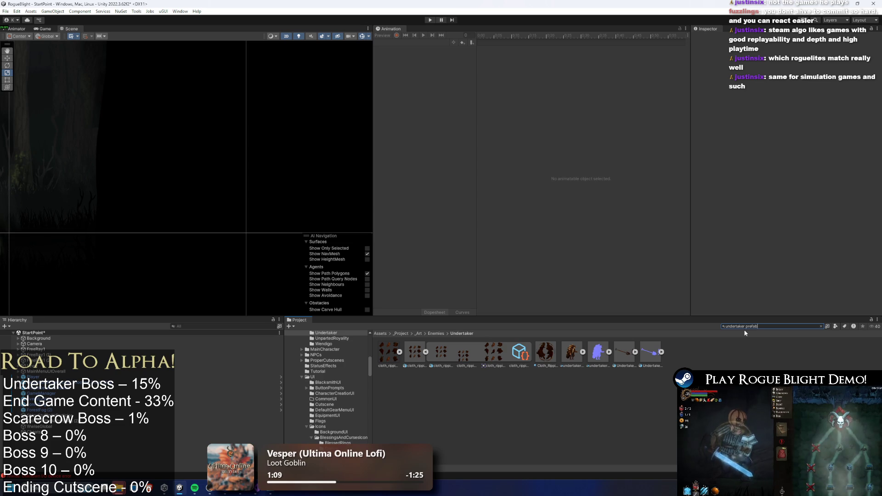
double_click(387, 352)
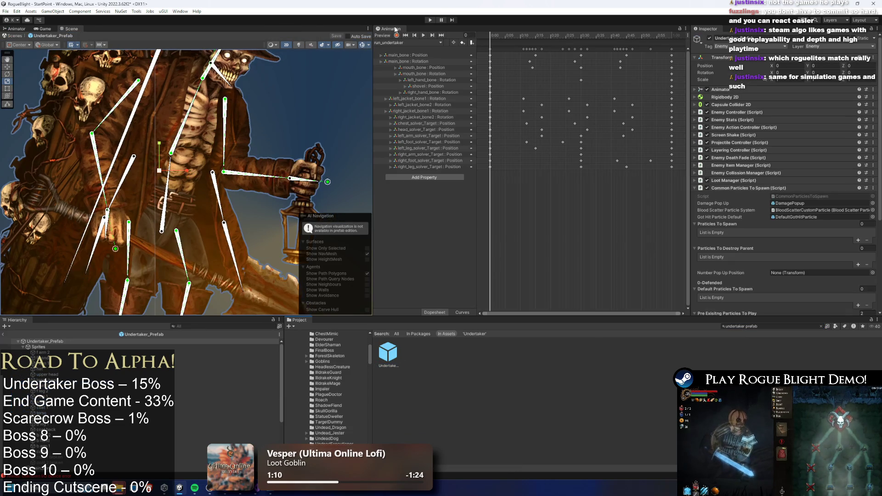
click(23, 29)
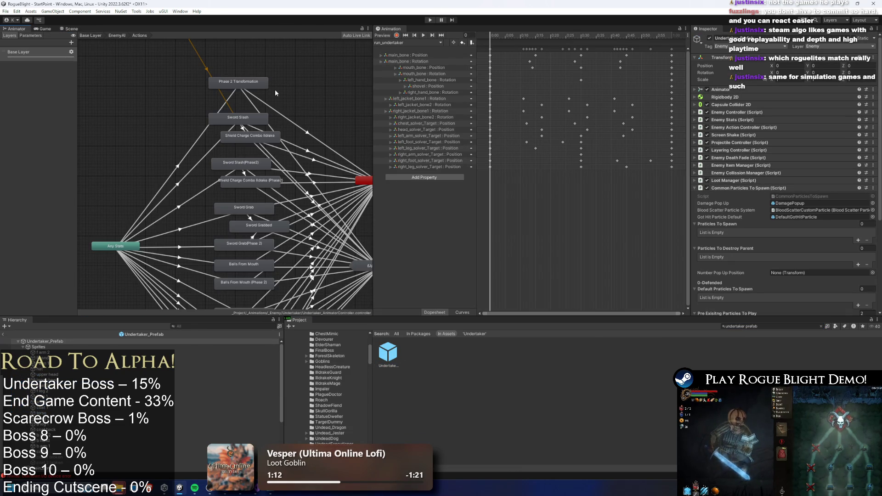
click(276, 113)
click(702, 117)
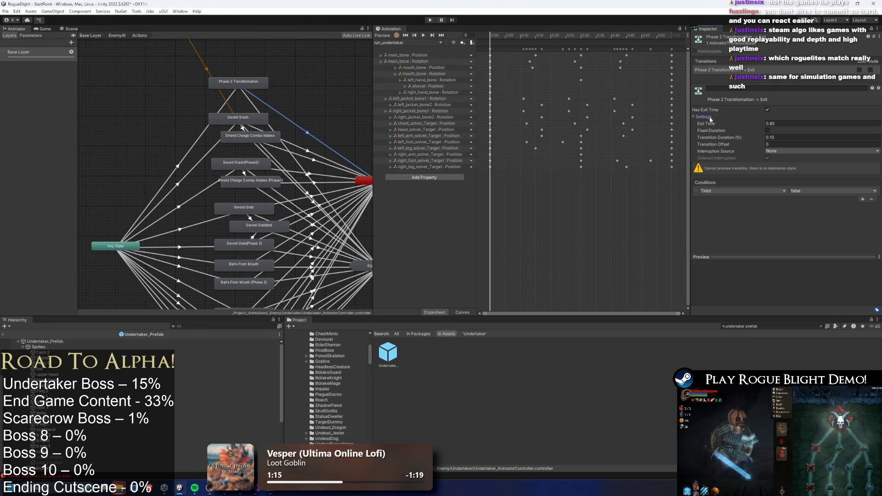
click(260, 108)
click(278, 111)
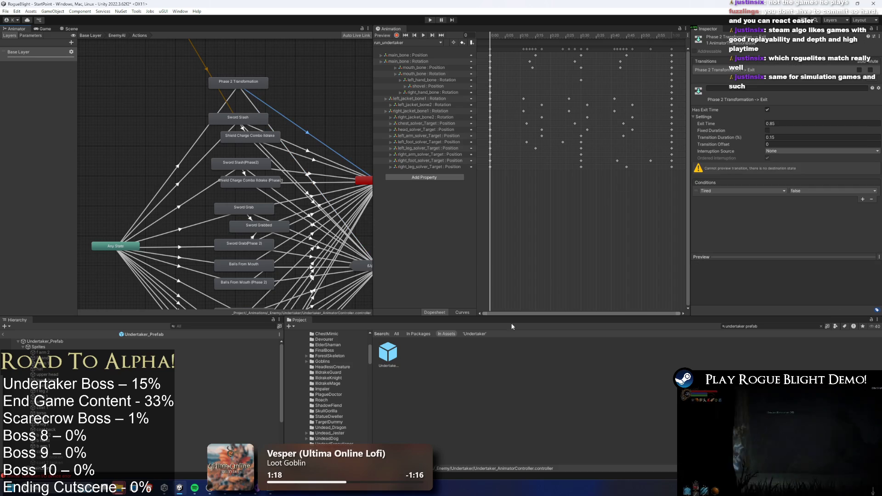
click(406, 137)
- Load the Phase2_Undertaker clip into the Animation timeline
click(45, 29)
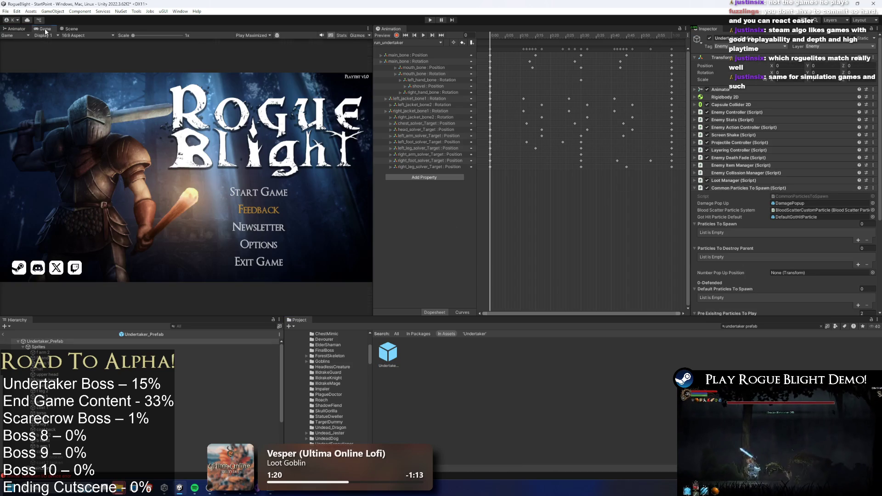
click(407, 42)
click(404, 72)
click(17, 29)
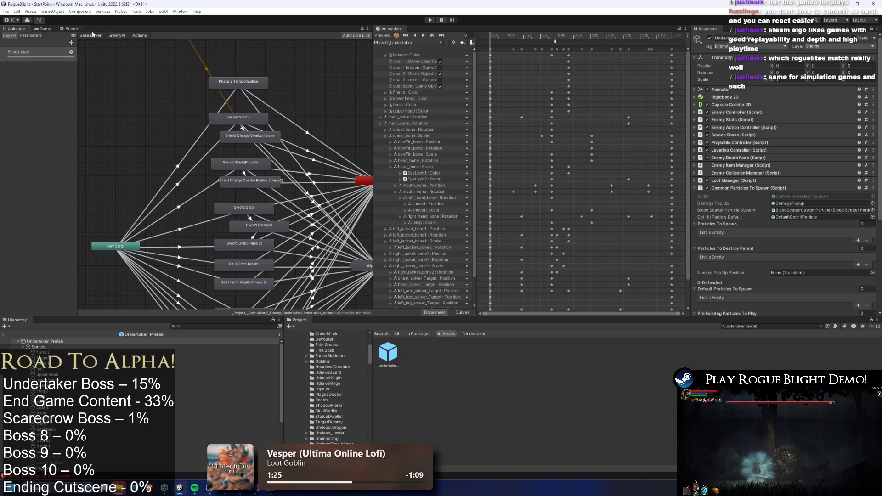
- Scrub Phase2_Undertaker to frames 97–109 and delete the chest_bone Rotation track
click(69, 29)
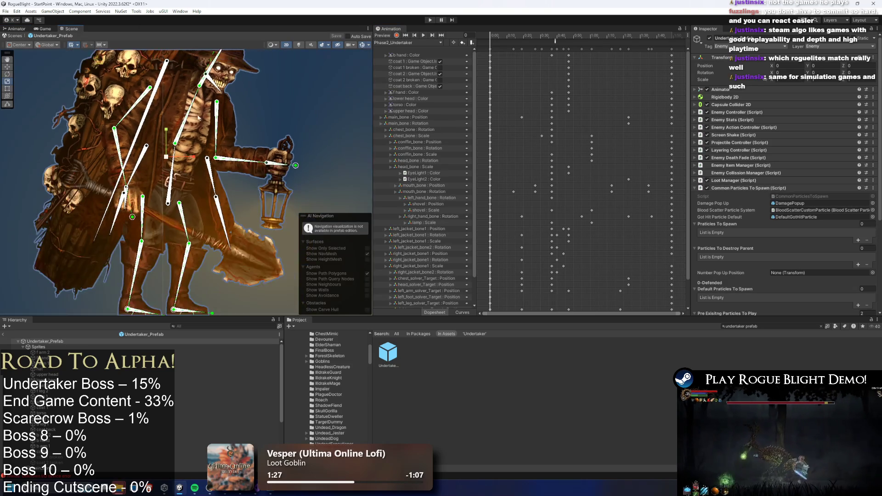
click(643, 35)
drag(642, 35, 651, 35)
drag(557, 121, 543, 129)
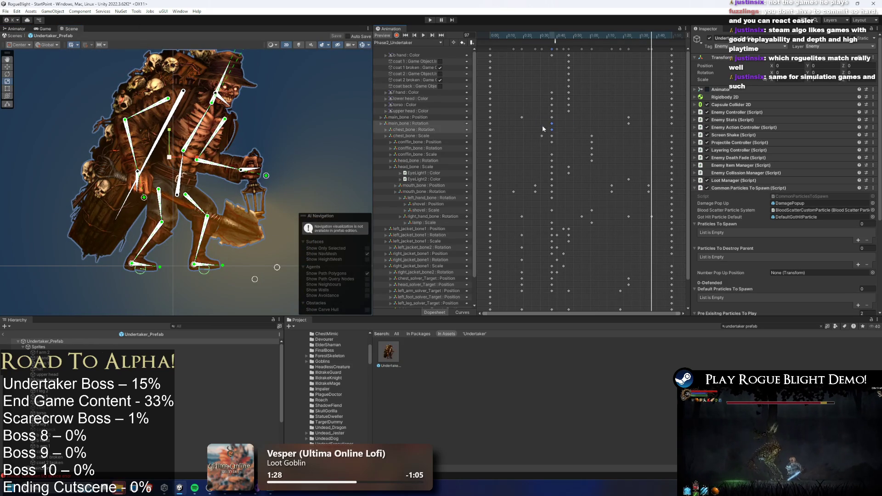
drag(664, 37, 674, 39)
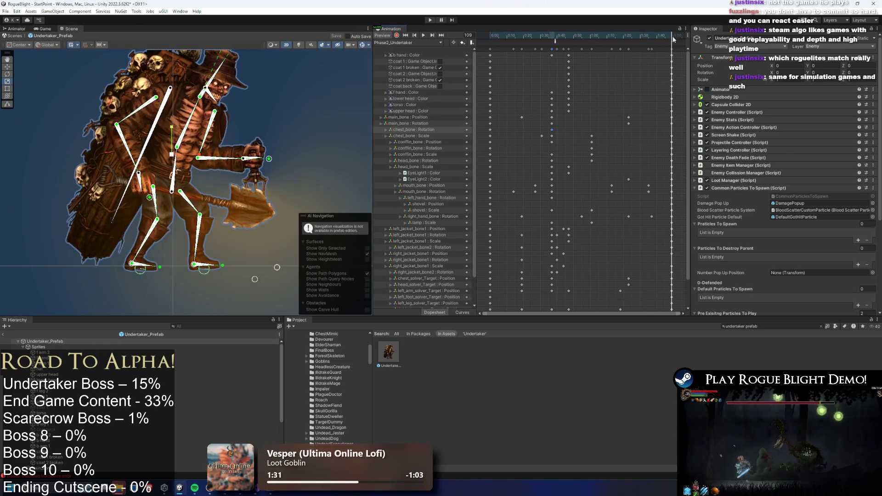
click(422, 130)
key(Delete)
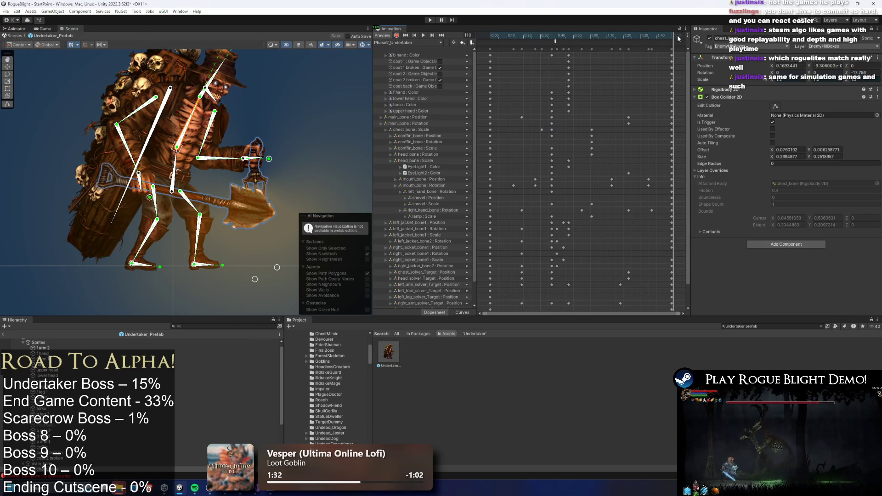
drag(612, 54, 647, 54)
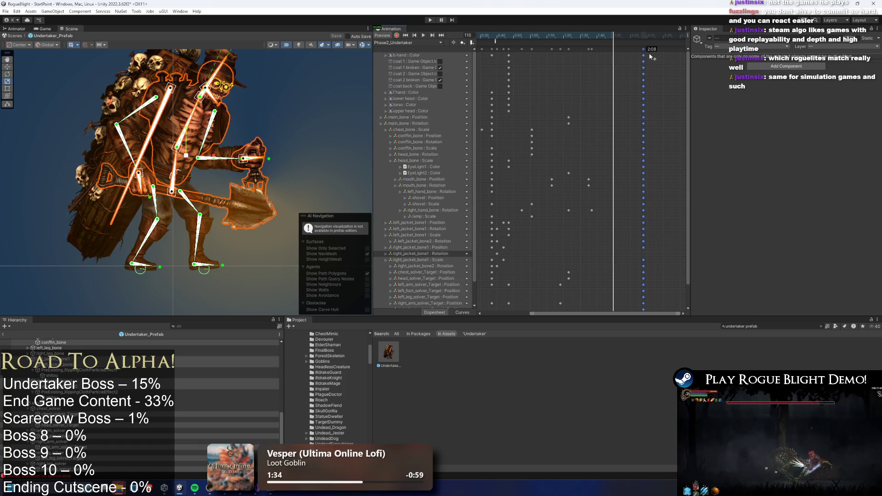
- Delete the right_jacket_bone1 Rotation track and preview the clip
click(491, 260)
click(497, 254)
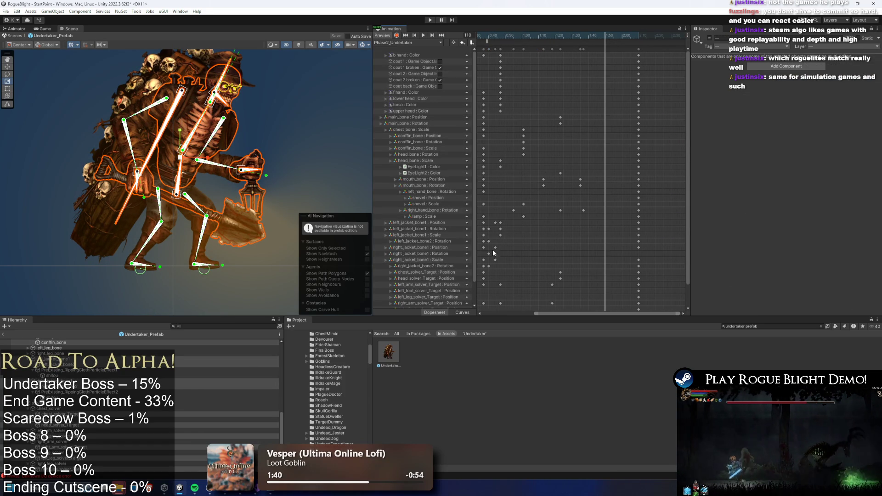
scroll(484, 252, left, 2)
click(440, 253)
key(Delete)
key(space)
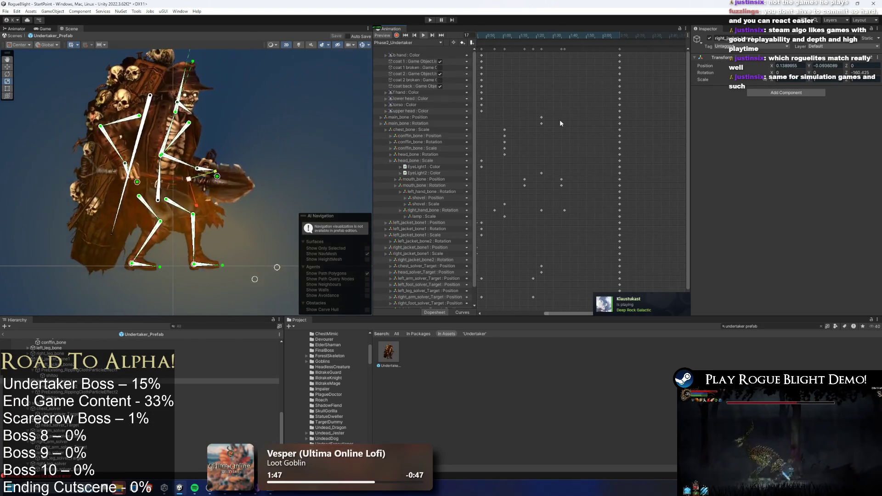
- Nudge the final keyframe column slightly later and save the changes
scroll(621, 52, right, 3)
click(623, 49)
mouse_move(620, 49)
mouse_down()
mouse_move(605, 48)
mouse_move(634, 51)
mouse_up()
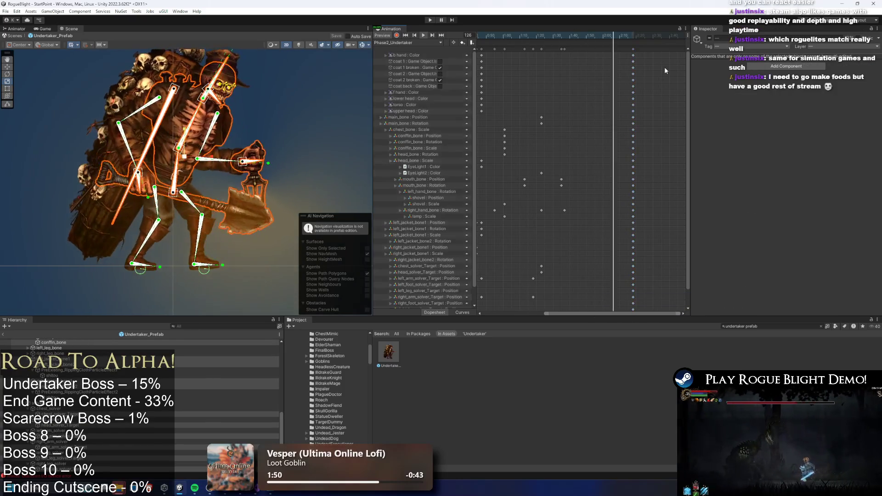
click(590, 86)
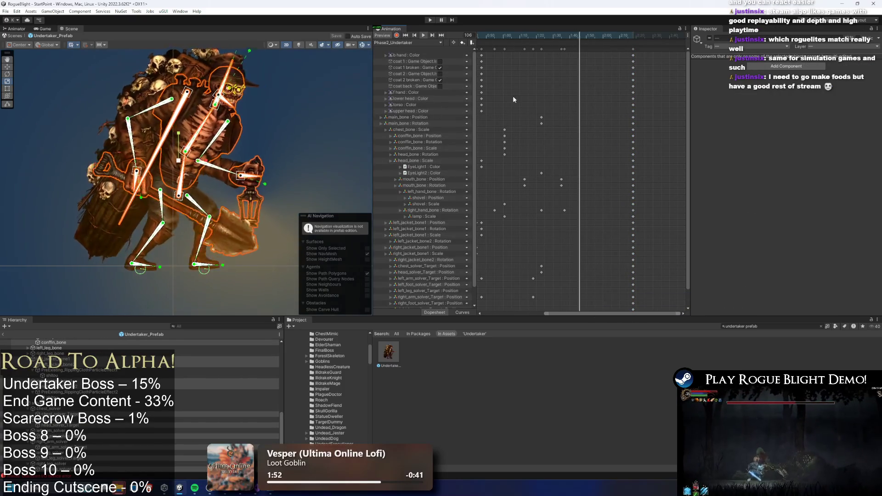
click(304, 118)
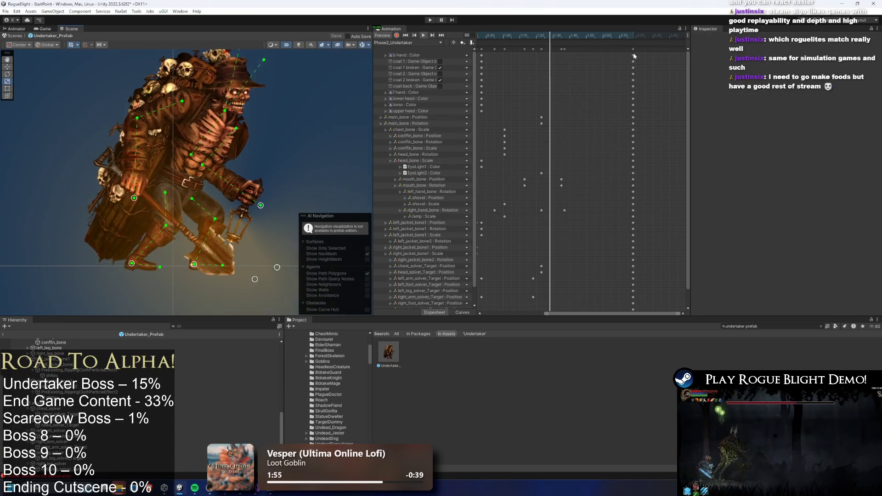
key(ctrl+z)
key(ctrl+z)
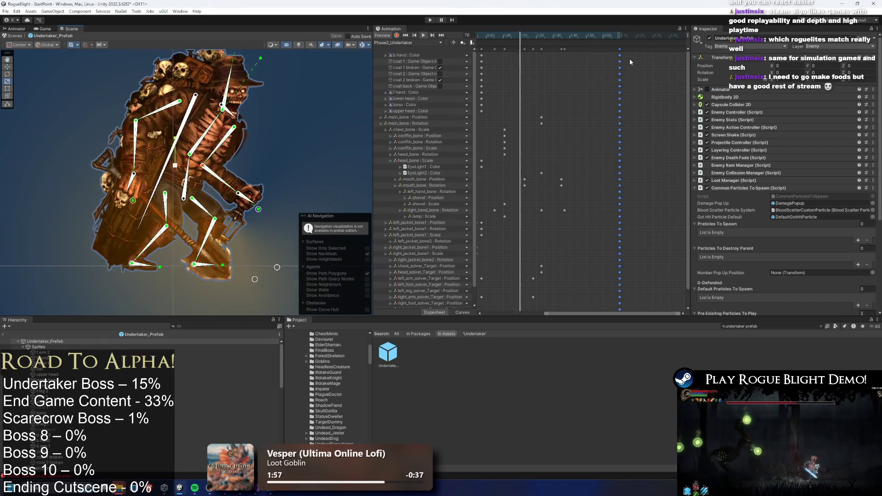
drag(620, 51, 621, 51)
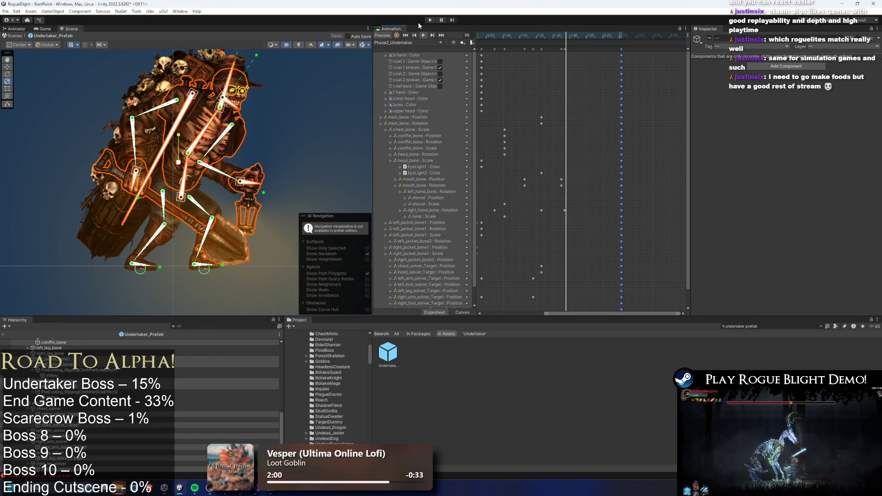
key(ctrl+s)
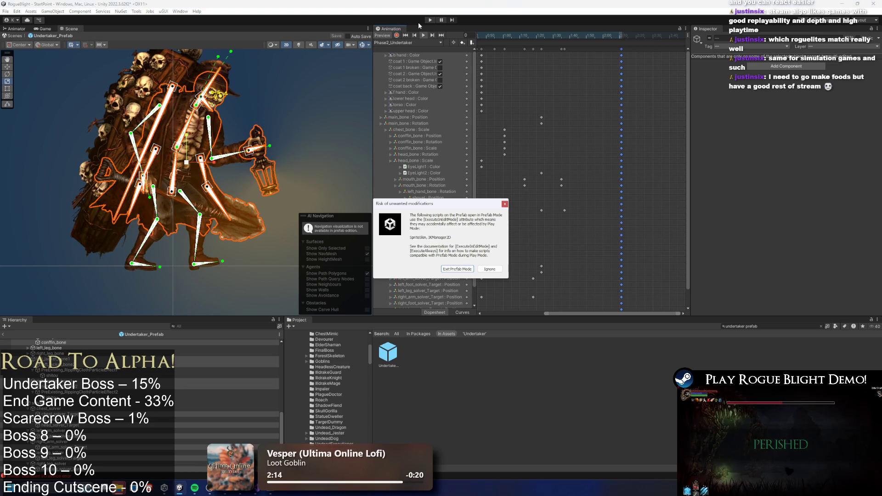
- Play past the prefab warning, load a save, set enemy health to 1 with F1/F2, then exit Play mode
key(Return)
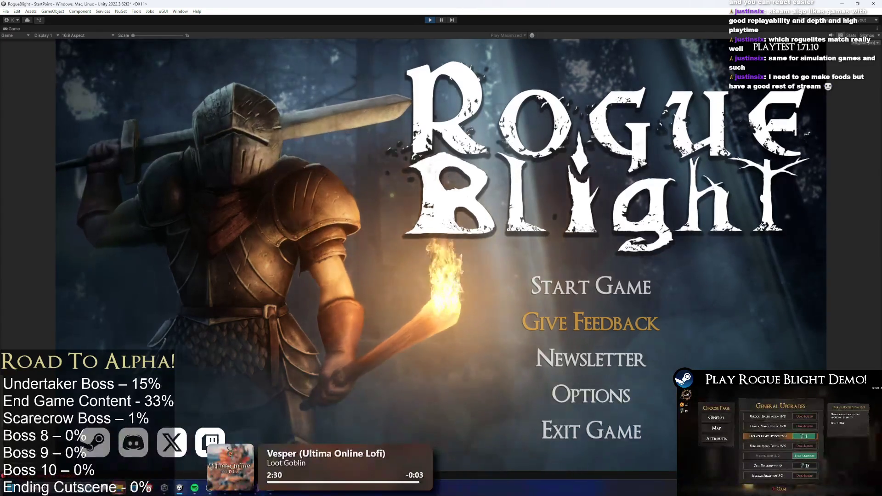
click(626, 232)
click(626, 237)
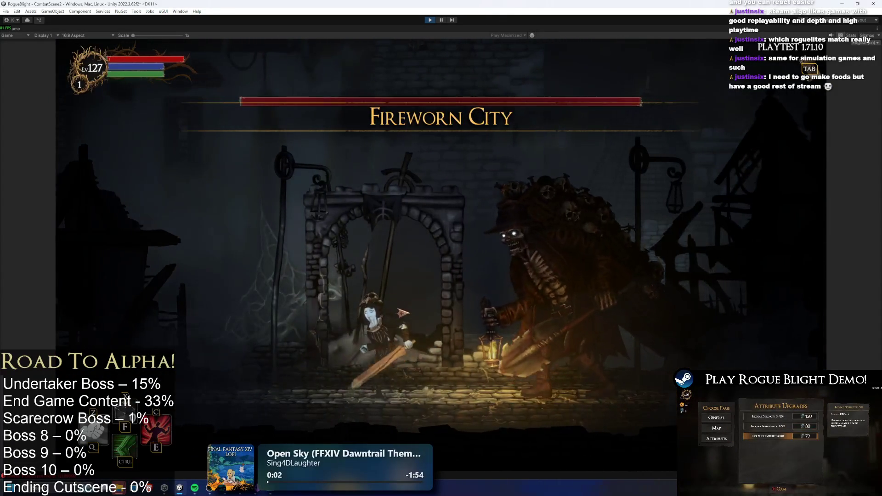
key(F1)
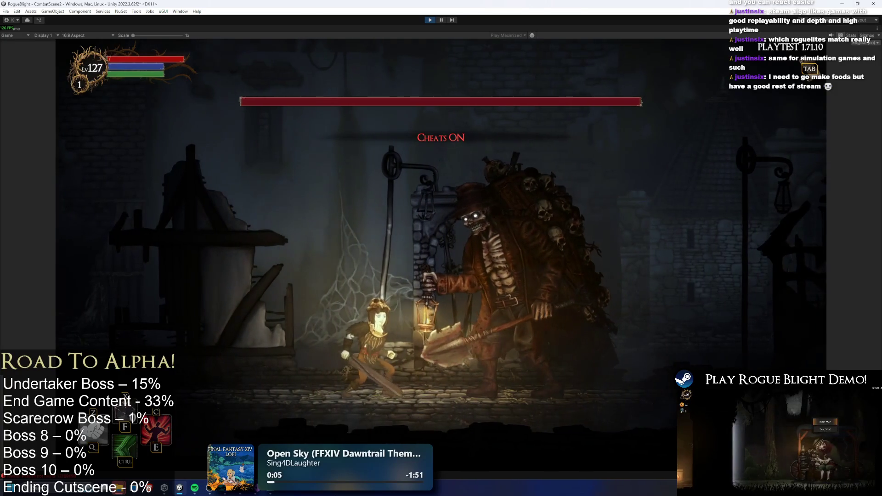
key(F2)
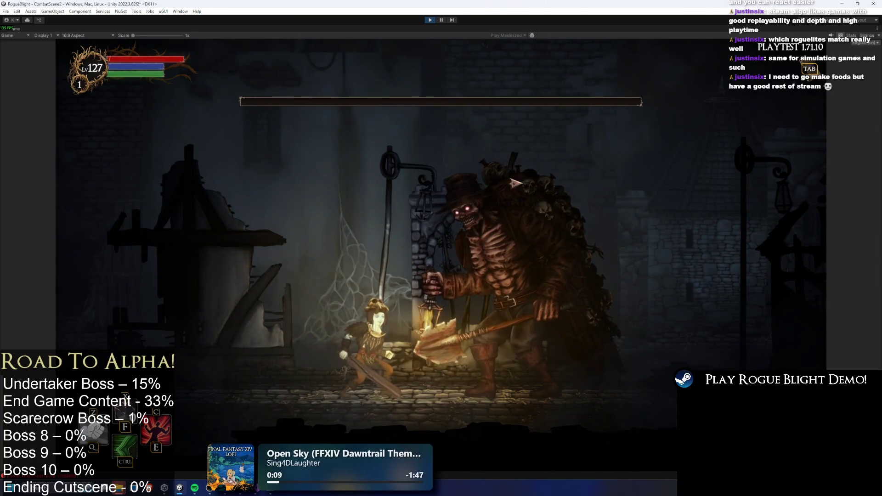
key(ctrl+p)
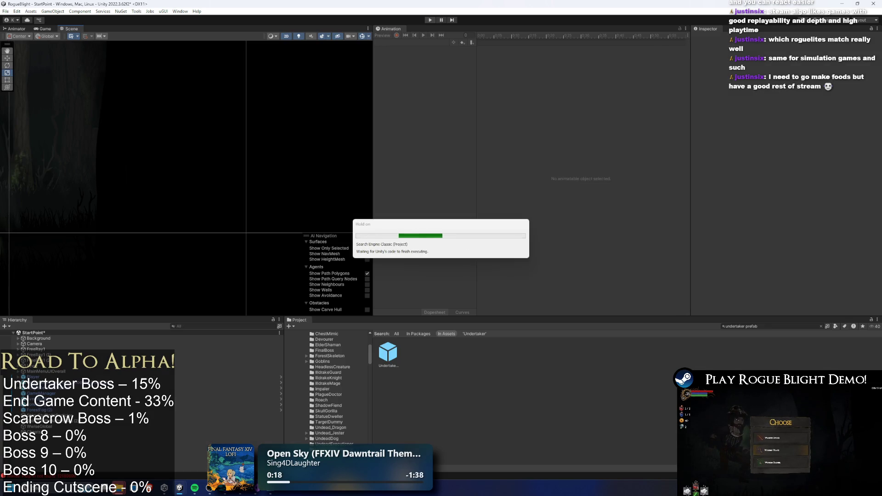
- Re-enter Play mode, then select the new Gyazo capture page's web address
click(428, 22)
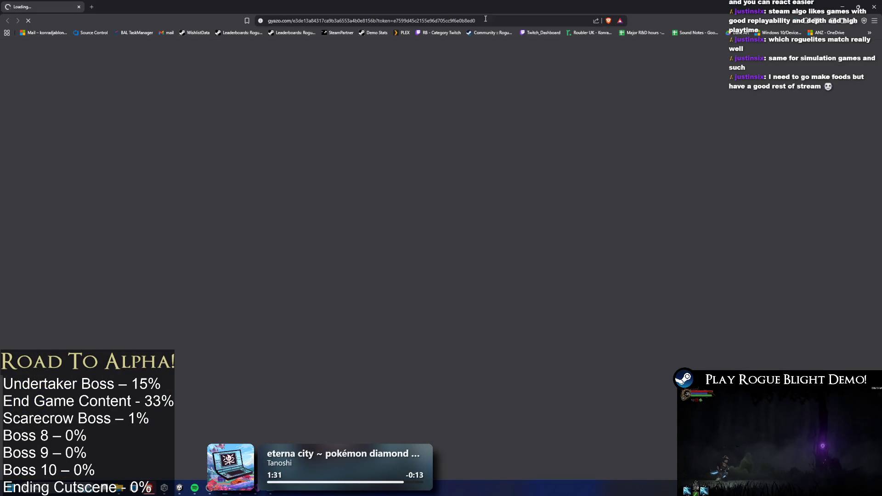
click(472, 20)
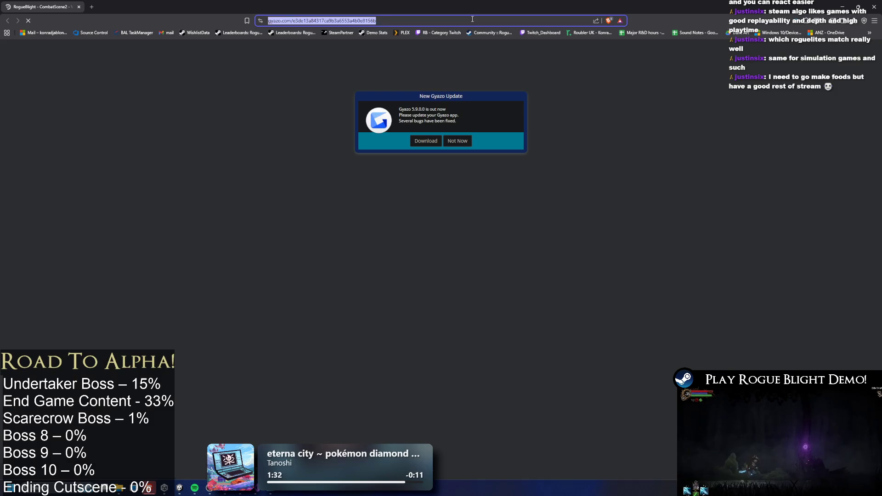
- Load the Gyazo capture as a direct mp4 and restart the Undertaker boss-fight clip from 0:00
text(mp4)
key(Return)
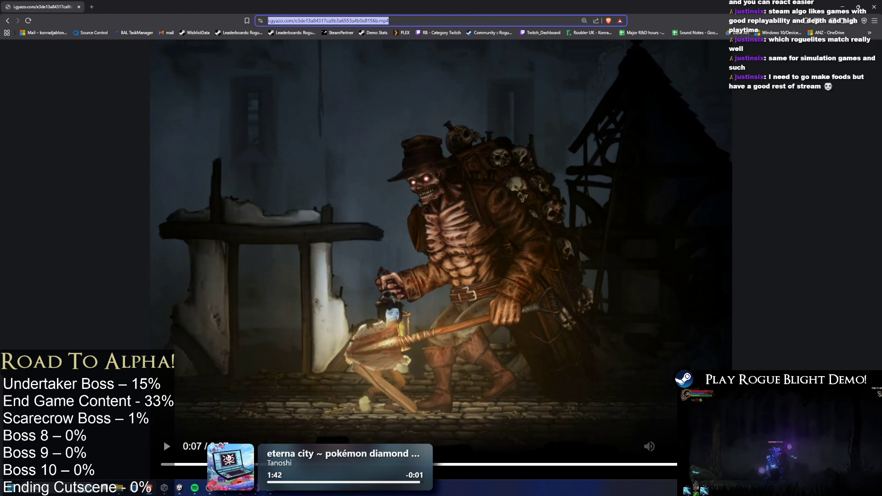
click(166, 464)
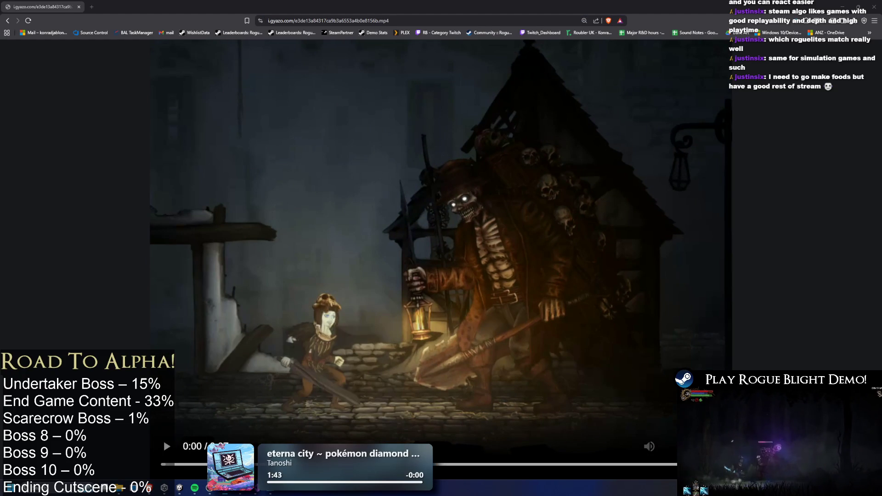
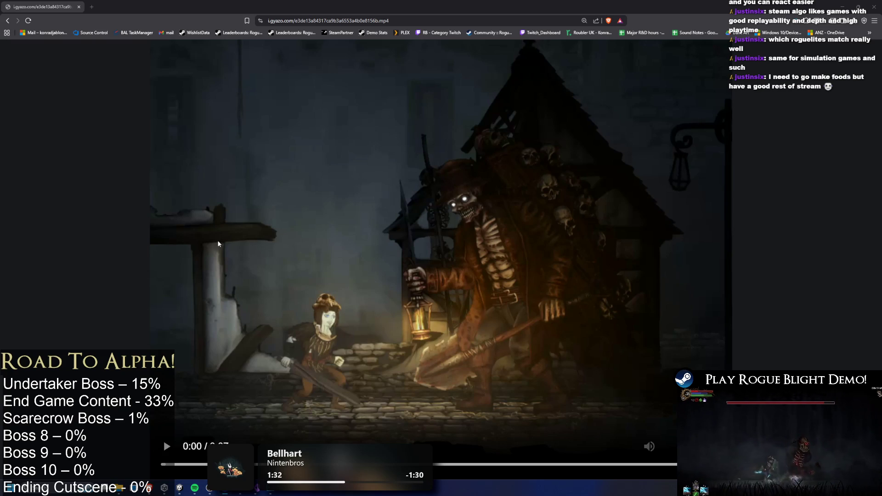
- Watch the Gyazo clip of the undertaker boss swinging its shovel, then return to Unity
click(396, 176)
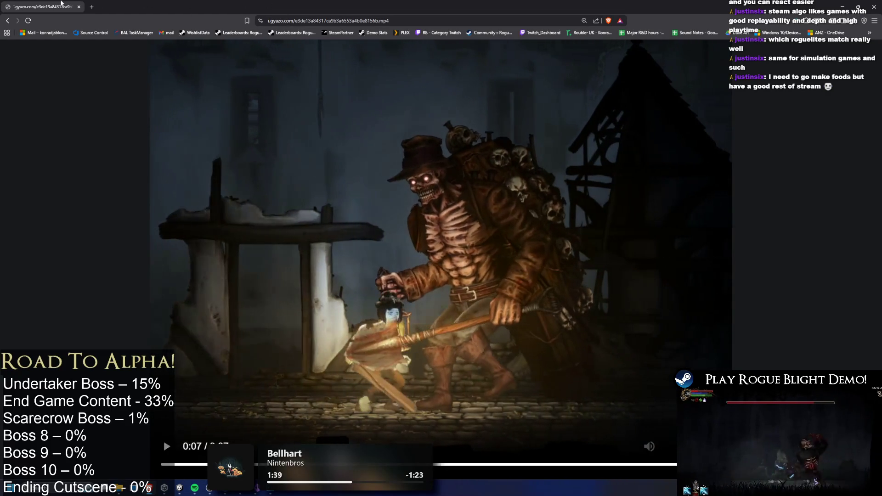
key(alt+Tab)
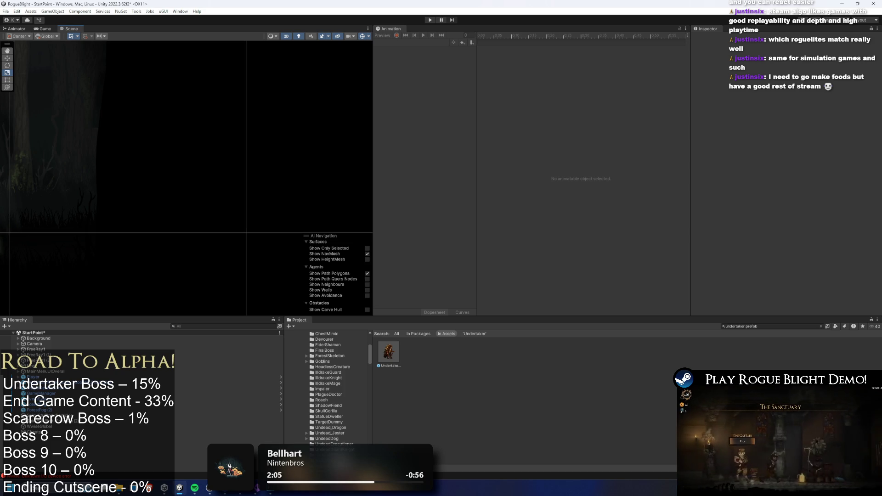
- Open Undertaker_Prefab, scrub run_undertaker, and inspect chest_bone's Box Collider 2D in the hierarchy
double_click(388, 352)
mouse_move(505, 36)
mouse_down()
mouse_move(542, 35)
mouse_move(479, 40)
mouse_up()
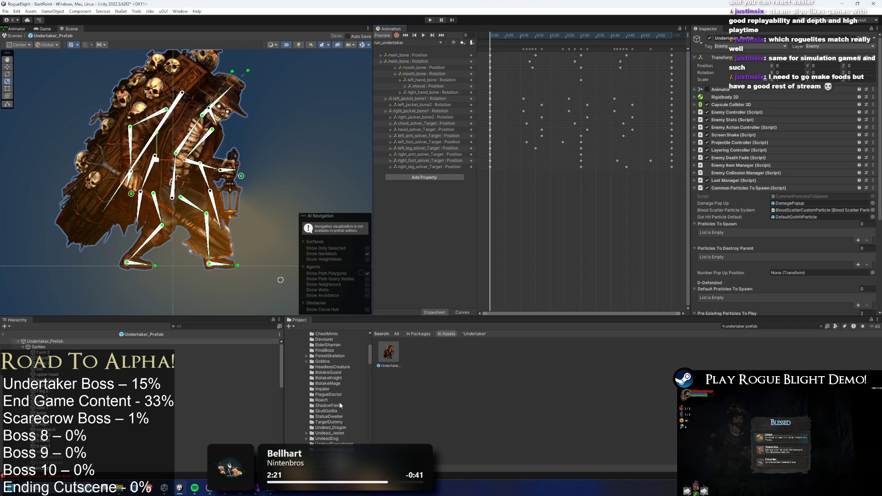
click(22, 347)
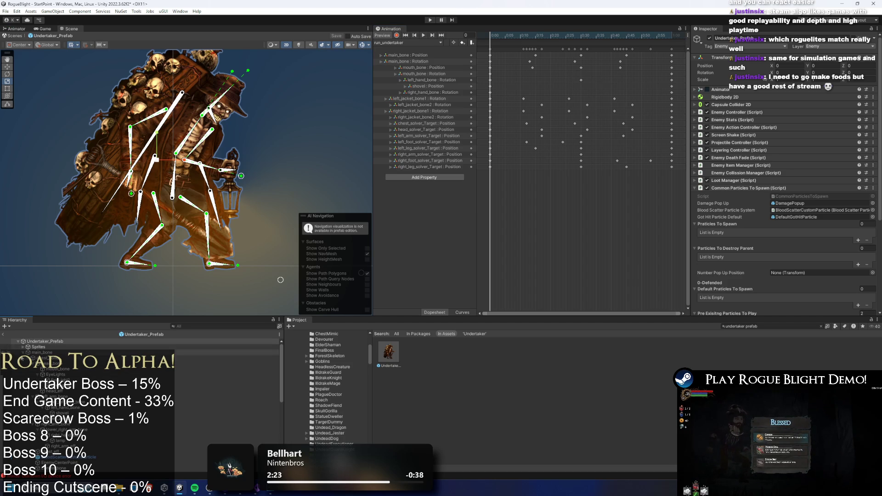
click(46, 358)
click(27, 359)
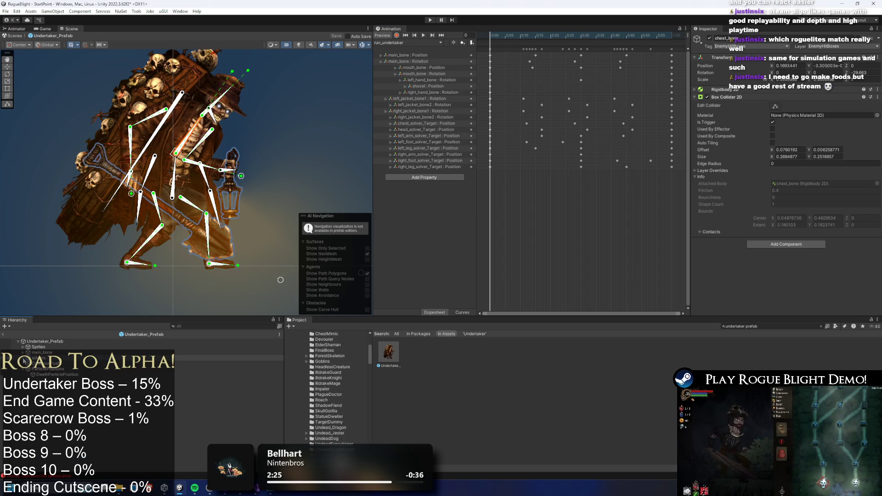
click(24, 369)
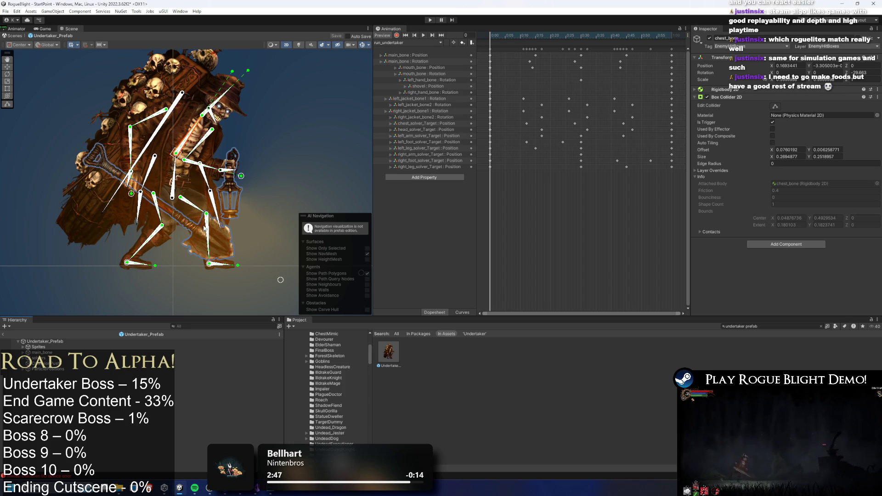
click(411, 41)
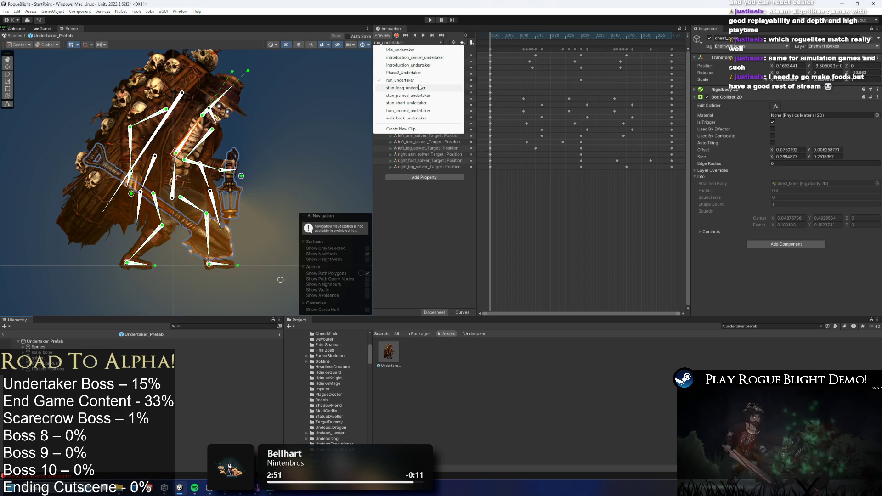
- Preview turn_around_undertaker around frames 8–13, then look over the Phase2_Undertaker clip
click(407, 111)
mouse_move(510, 35)
mouse_down()
mouse_move(581, 29)
mouse_move(523, 37)
mouse_move(574, 36)
mouse_up()
drag(528, 37, 540, 37)
click(400, 43)
click(404, 73)
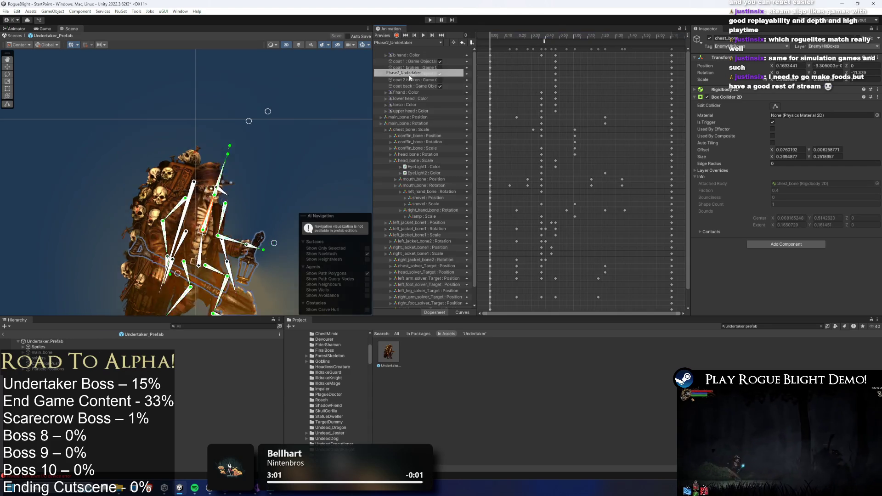
scroll(487, 156, down, 2)
scroll(536, 132, up, 1)
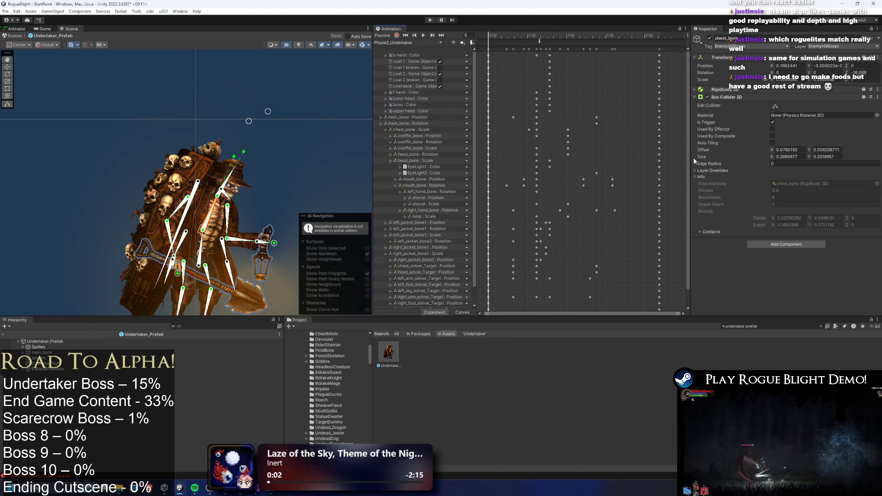
drag(689, 163, 684, 187)
scroll(477, 176, up, 2)
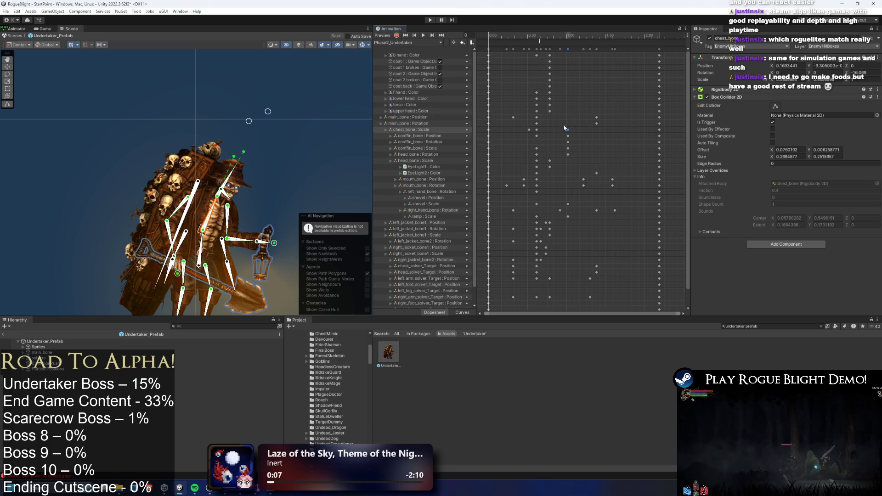
- Return to turn_around_undertaker, scrub to frame 19 and play it
click(400, 43)
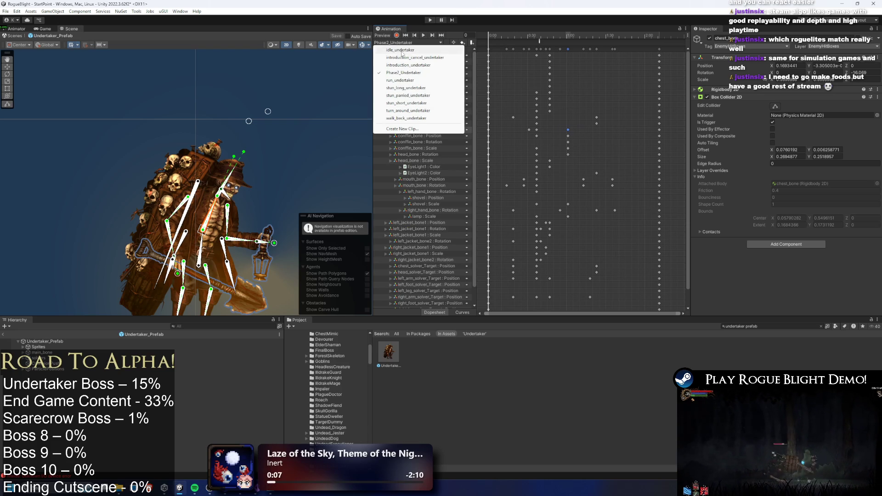
click(413, 112)
mouse_move(679, 38)
mouse_down()
mouse_move(490, 39)
mouse_move(578, 42)
mouse_move(448, 54)
mouse_up()
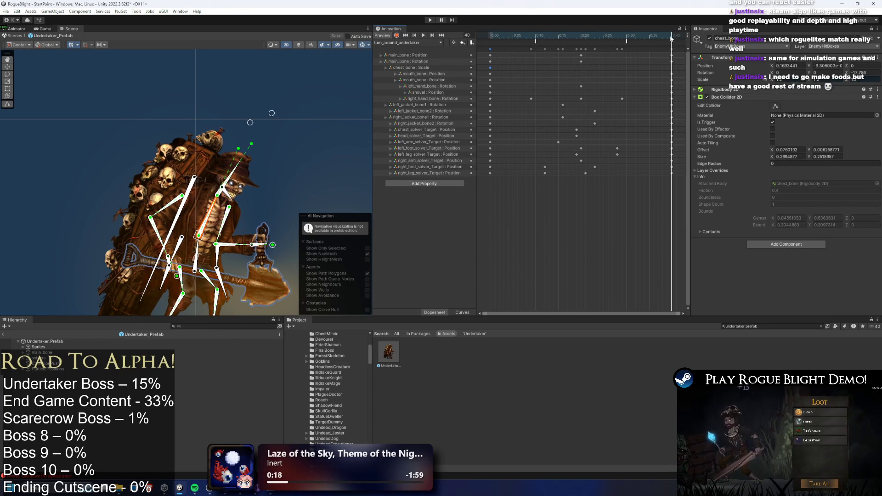
key(space)
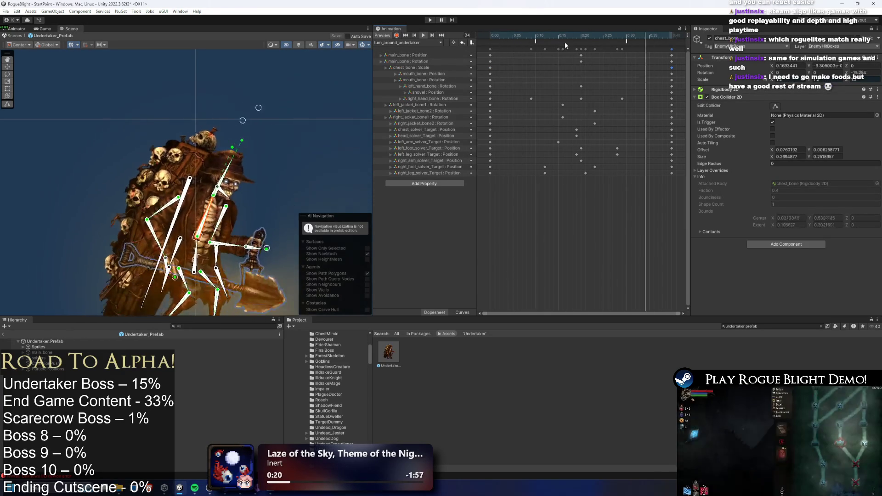
- Delete the chest_bone : Scale track and, while recording, re-pose the IK target at frame 19
key(Delete)
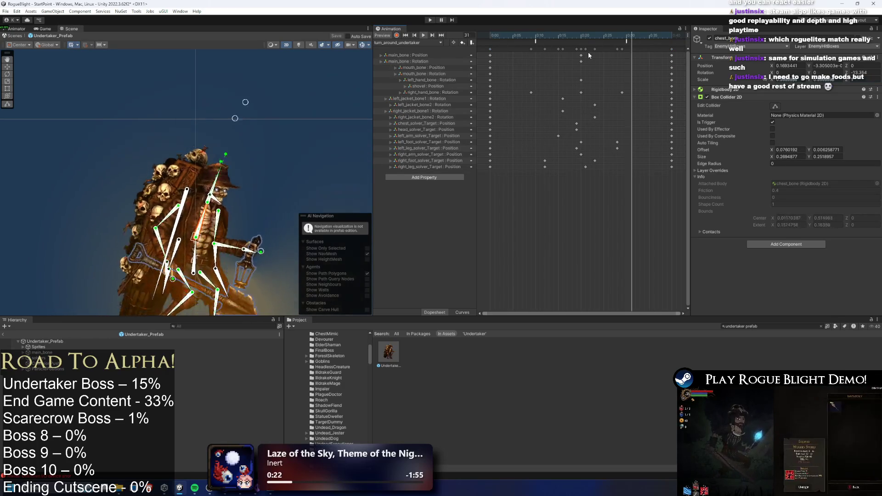
click(580, 36)
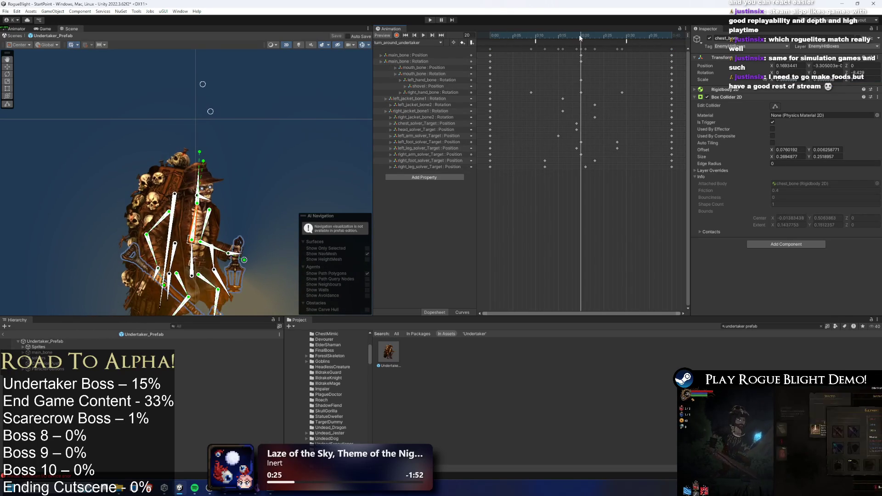
key(r)
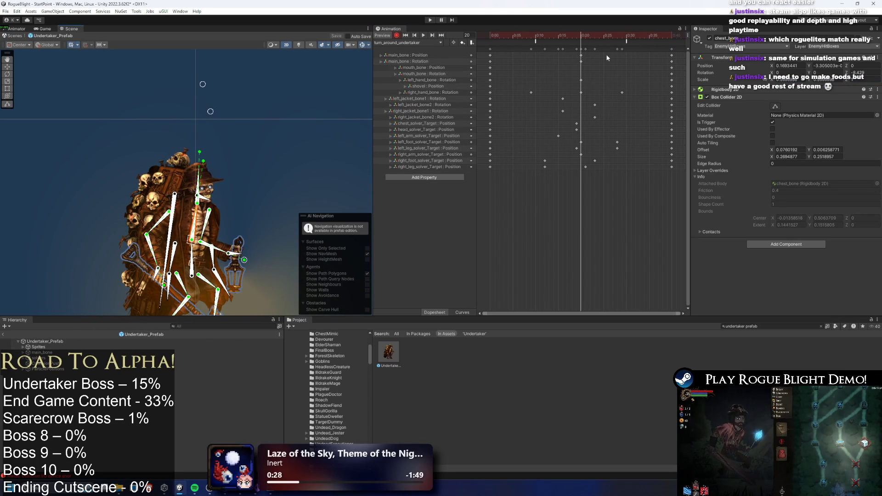
click(576, 35)
drag(211, 91, 228, 84)
click(563, 35)
mouse_move(532, 36)
mouse_down()
mouse_move(491, 36)
mouse_move(609, 35)
mouse_move(564, 37)
mouse_move(576, 37)
mouse_up()
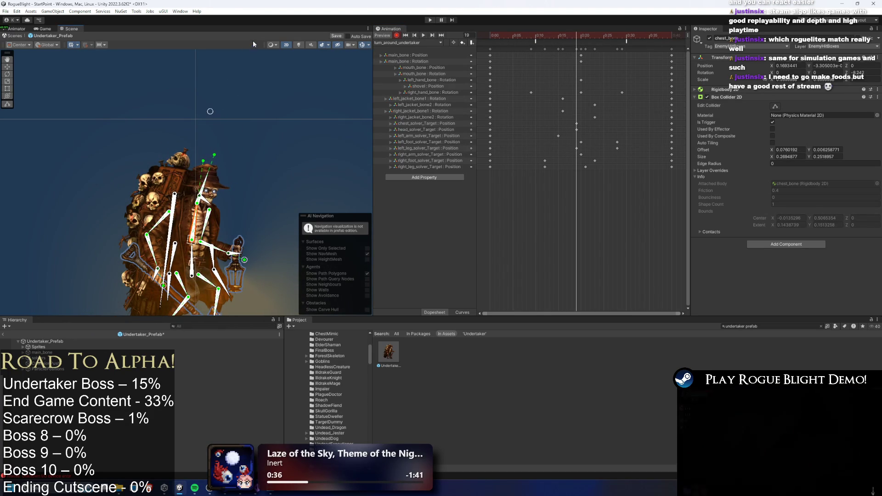
- Loop-preview the reworked turn-around animation with the character reframed in the Scene view
click(423, 35)
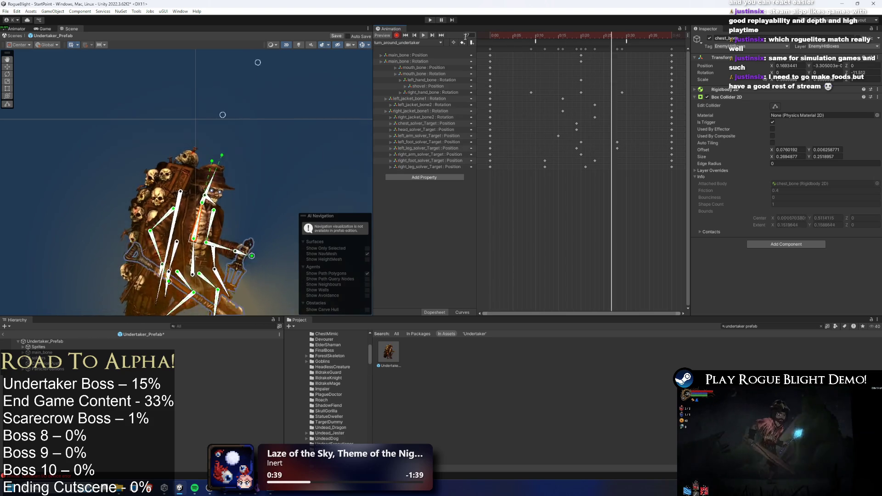
click(575, 36)
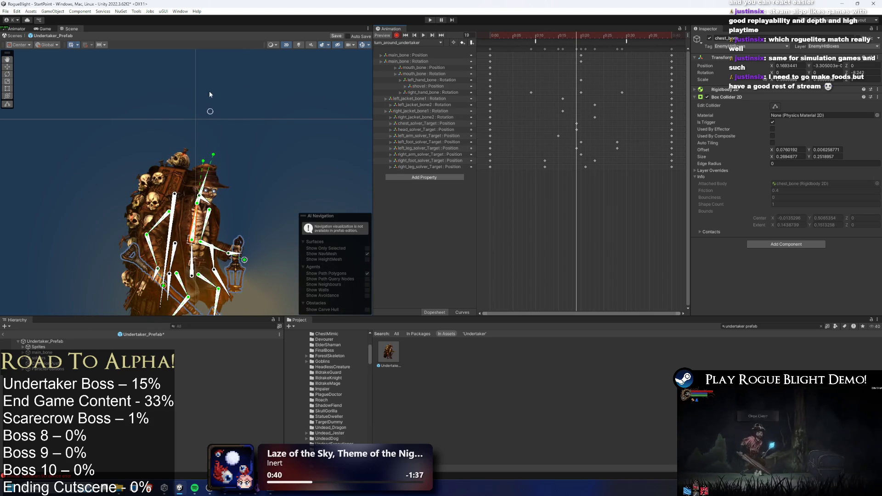
drag(266, 88, 238, 108)
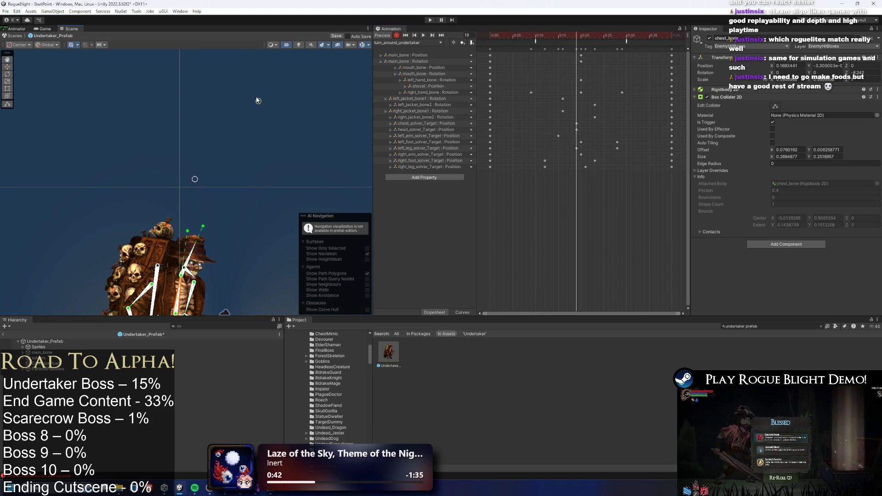
click(423, 34)
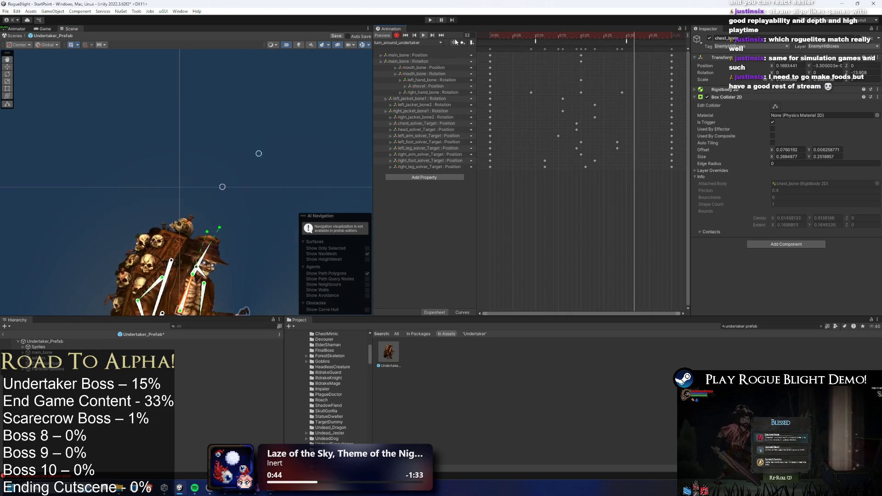
drag(233, 181, 235, 102)
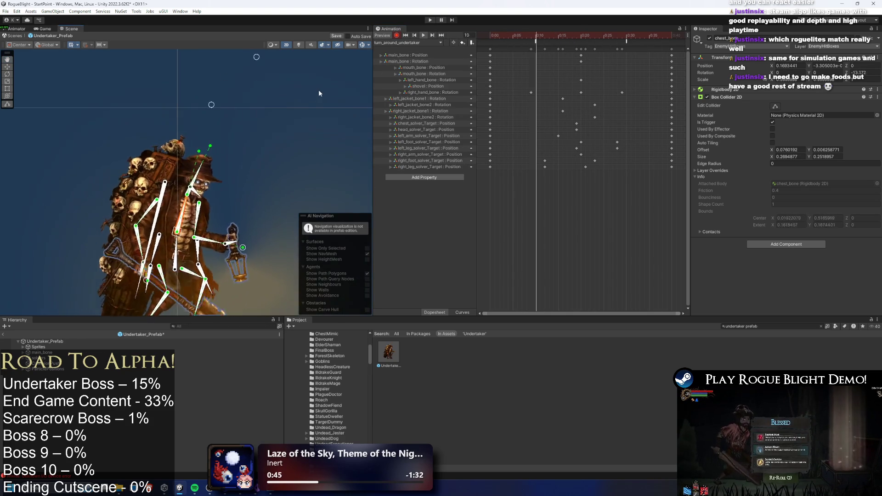
click(411, 43)
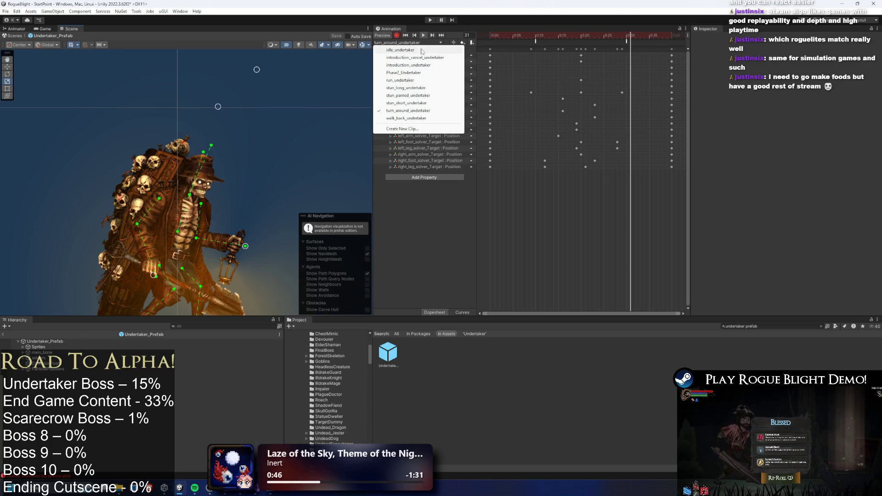
- Start the game from the first save slot, walk to the boss, and try the F1/F2 enemy-health cheats
click(426, 22)
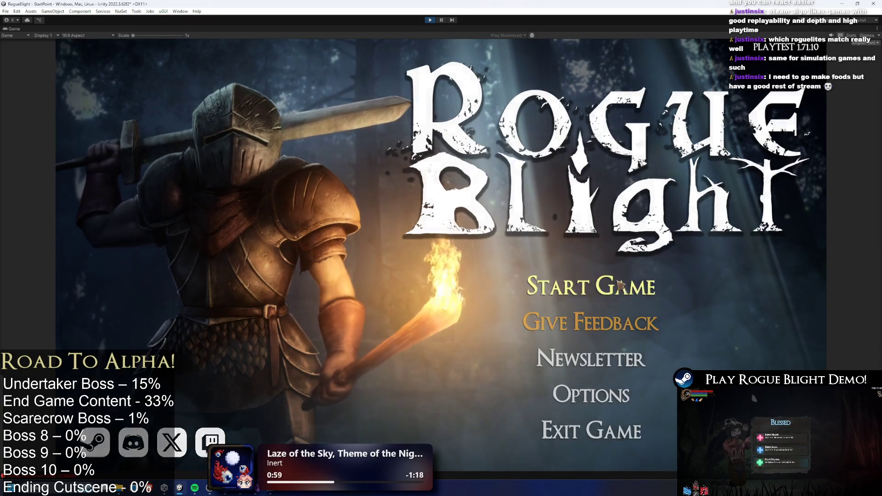
click(588, 284)
click(596, 248)
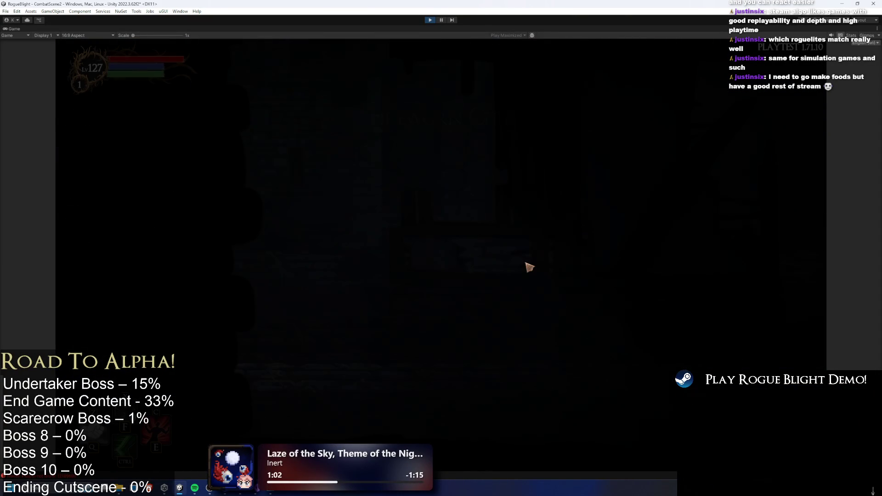
key(d)
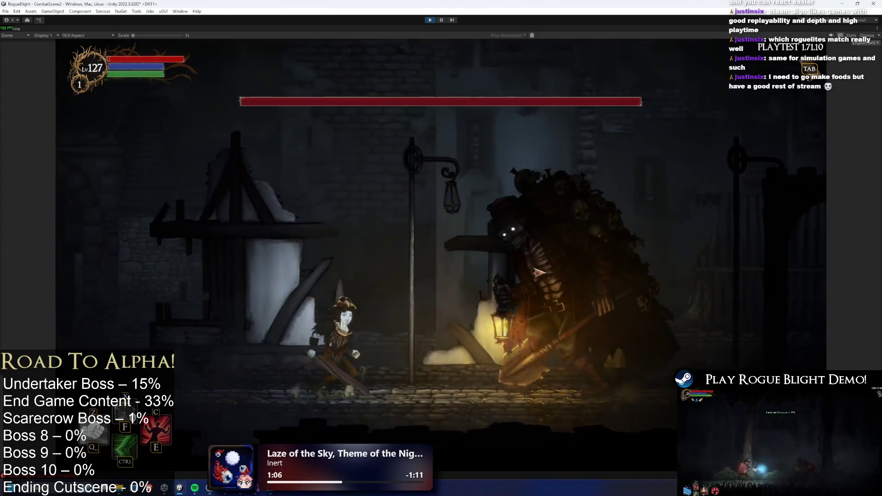
key(F1)
key(a)
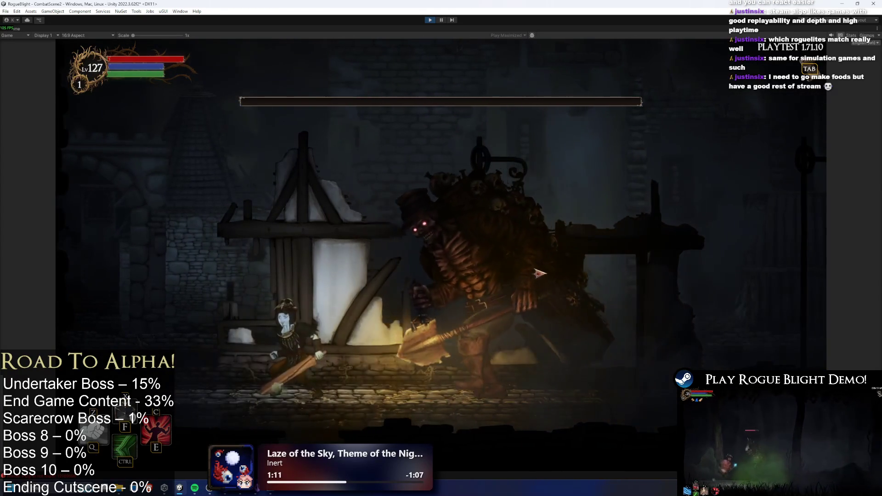
key(F2)
- Fight the Undertaker with sword strikes and dashes, then stop play mode with Ctrl+P
click(583, 202)
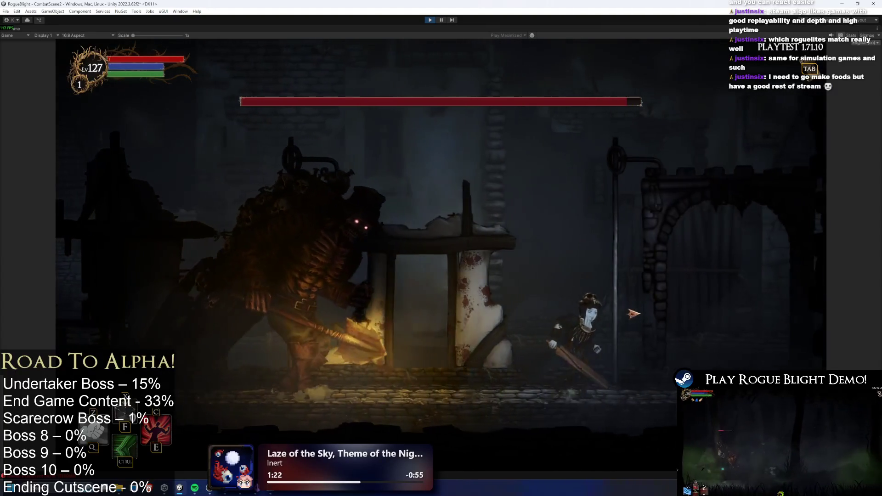
click(500, 325)
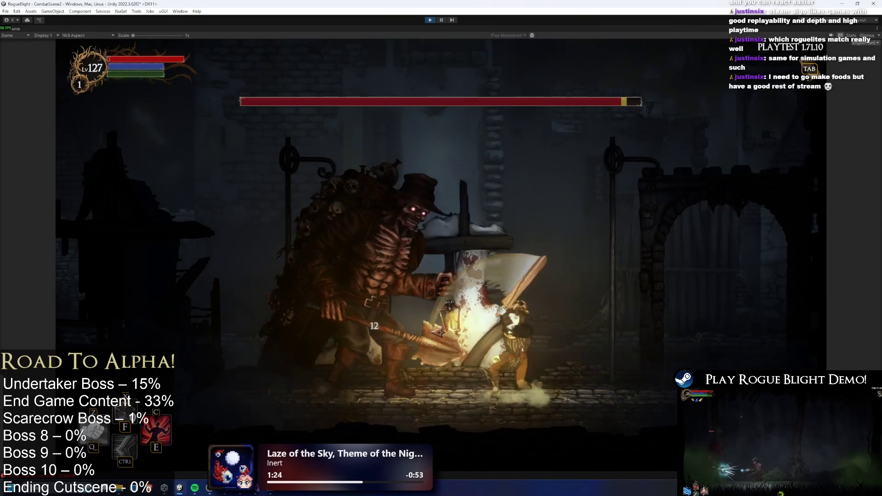
key(space)
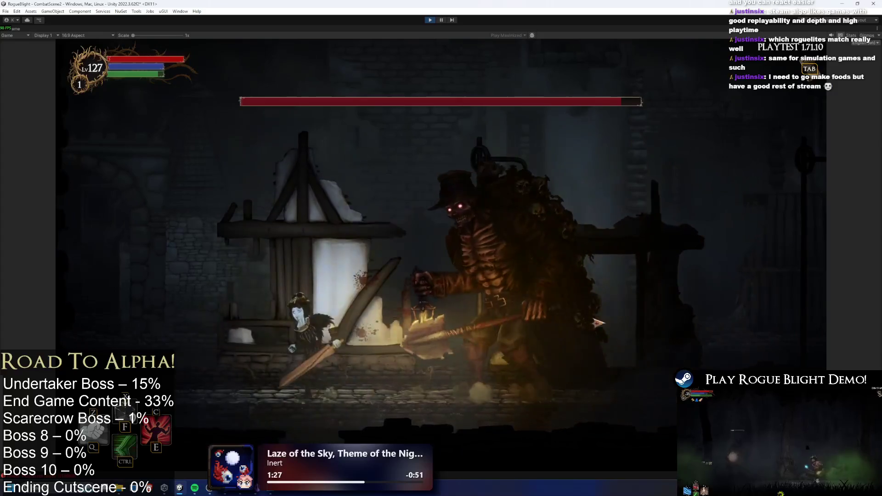
key(space)
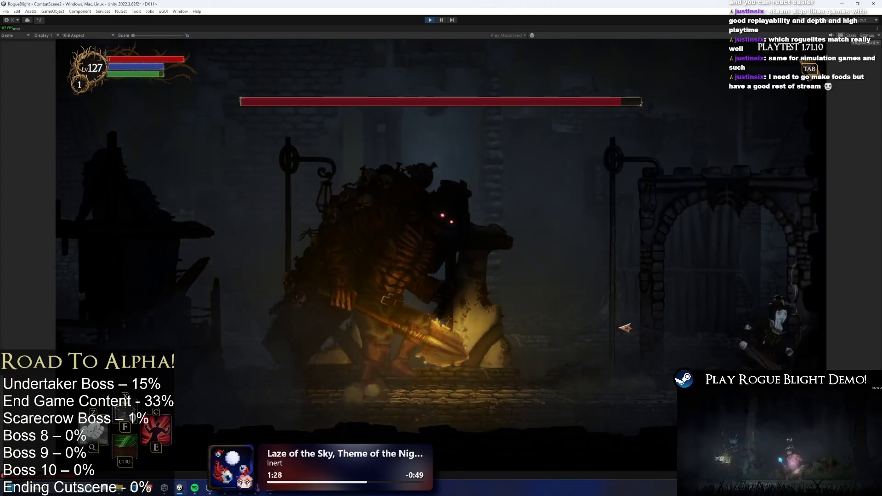
key(space)
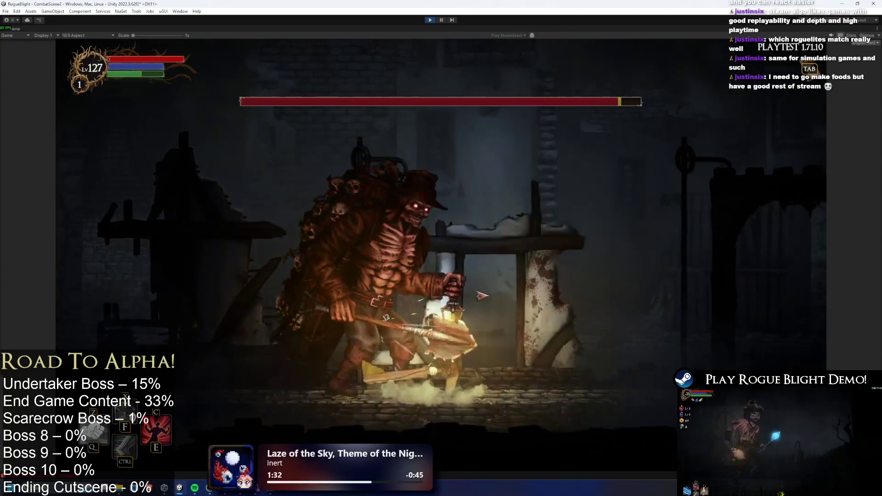
click(509, 295)
click(586, 298)
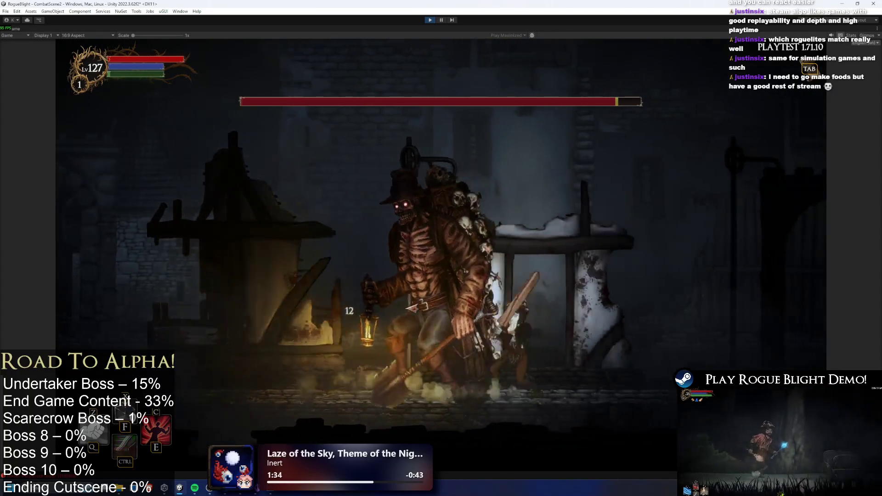
key(space)
key(space)
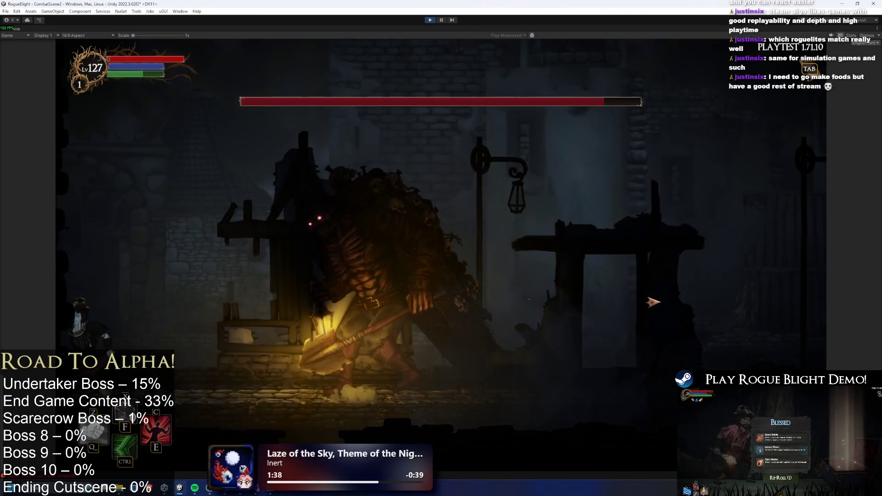
key(space)
key(d)
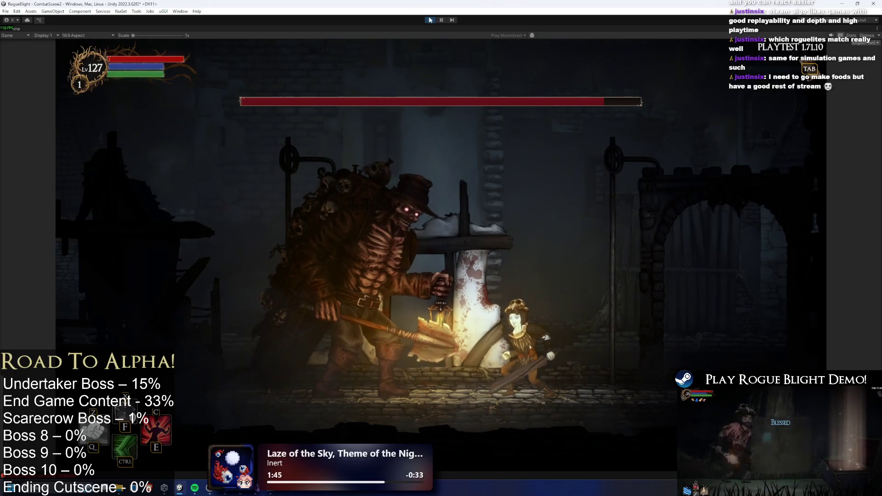
key(ctrl+p)
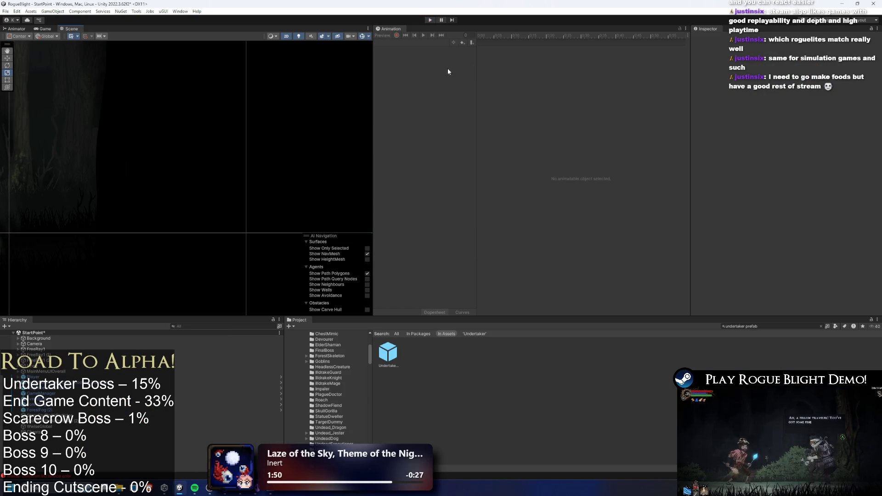
- Start a new clip on Undertaker_Prefab and browse to _Project/_Animations/_Enemy/Undertaker
double_click(385, 357)
click(412, 41)
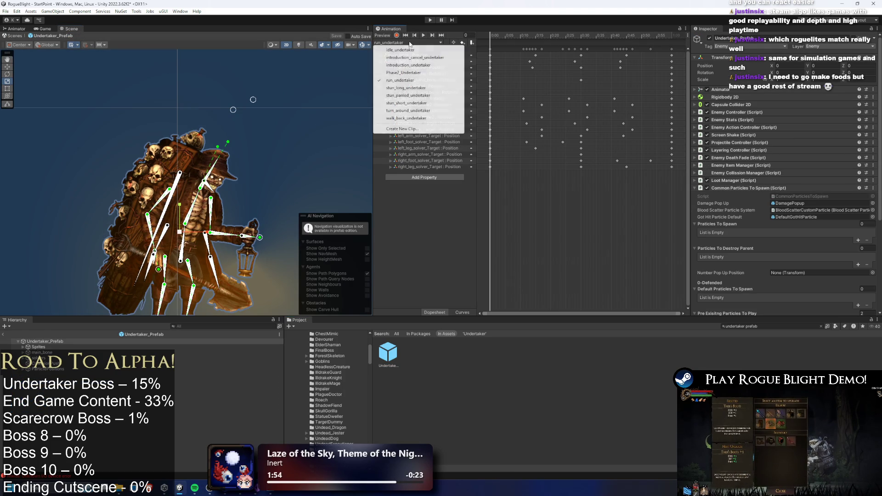
click(436, 129)
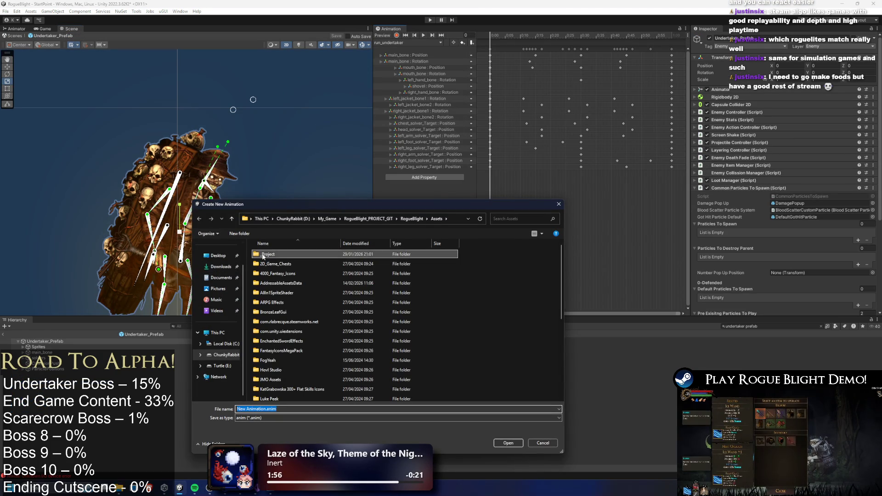
double_click(268, 254)
double_click(268, 254)
double_click(279, 273)
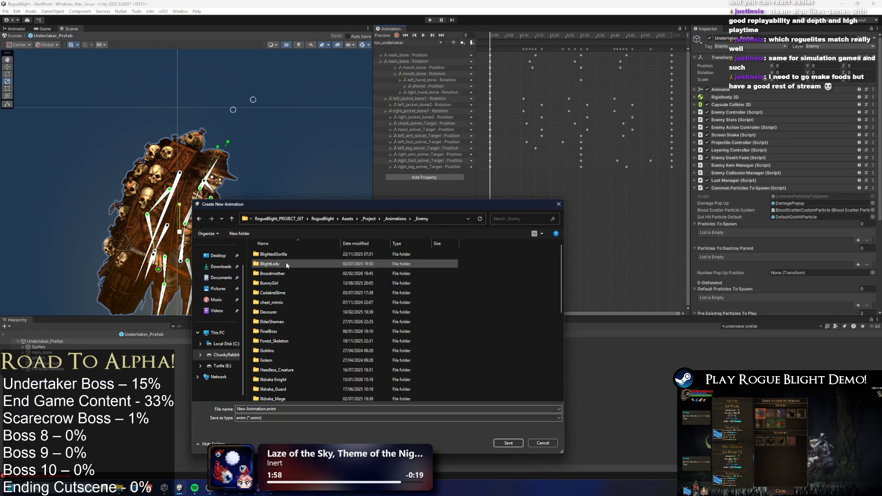
scroll(288, 263, down, 5)
key(Down)
key(Down)
key(Down)
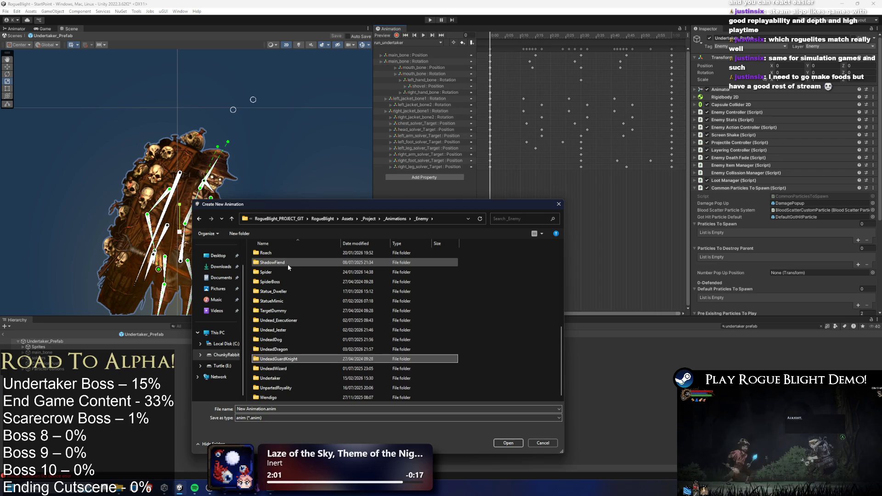
key(Return)
- Name the new clip Death_Undertaker and save it
click(261, 409)
key(Home)
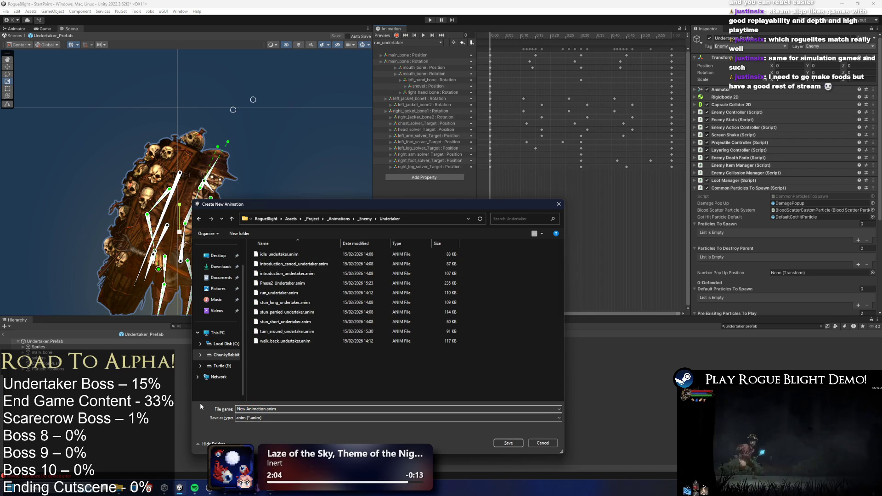
key(Delete)
key(Delete)
key(Delete)
key(Delete)
key(Delete)
key(Delete)
text(Death_Undertaker)
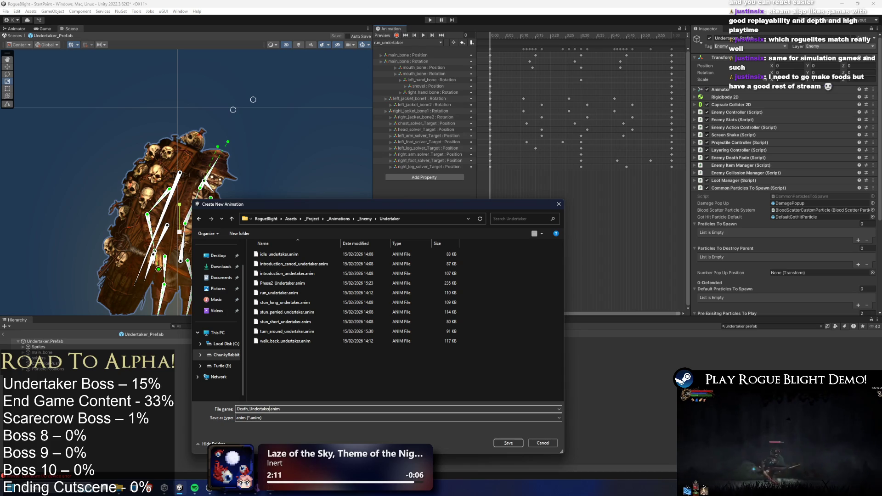
key(Return)
- Glance at idle_undertaker, then return to Death_Undertaker with the playhead at frame 17
click(396, 44)
click(400, 57)
click(396, 44)
click(399, 50)
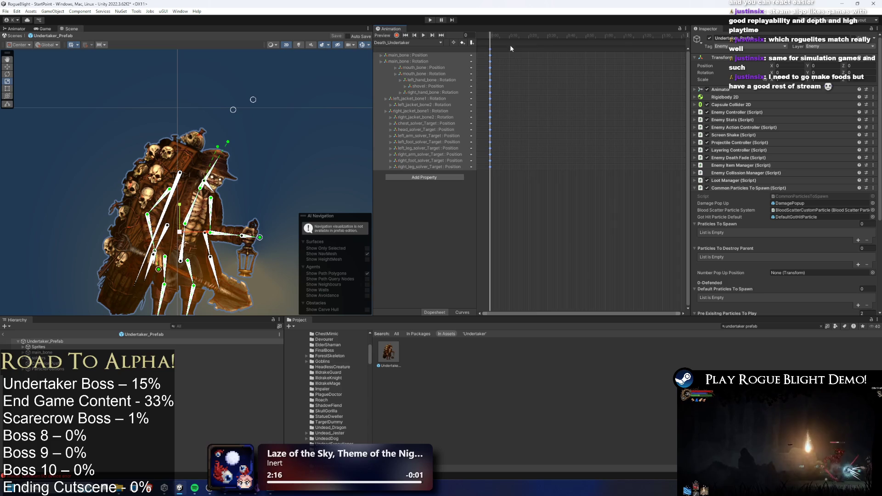
click(523, 36)
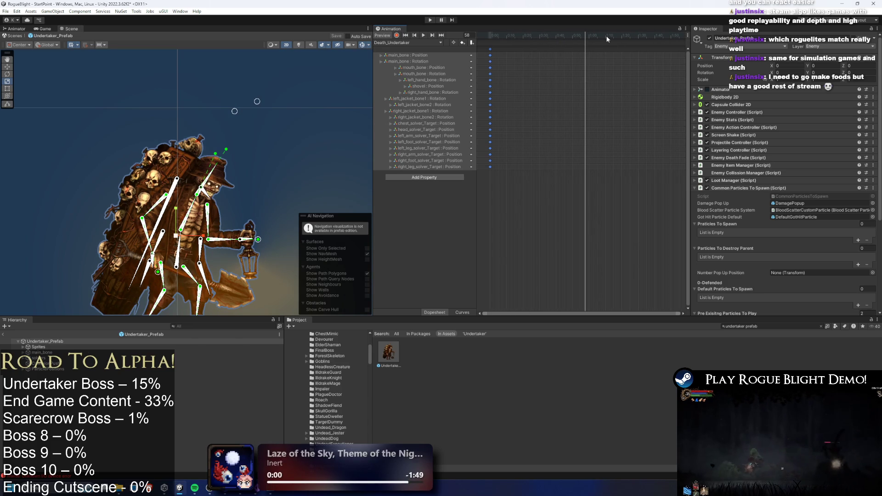
- Key all bones at 1:00, then at frame 45 tilt the body and pull the right foot left
click(591, 35)
key(k)
mouse_move(592, 35)
mouse_down()
mouse_move(529, 36)
mouse_move(539, 36)
mouse_up()
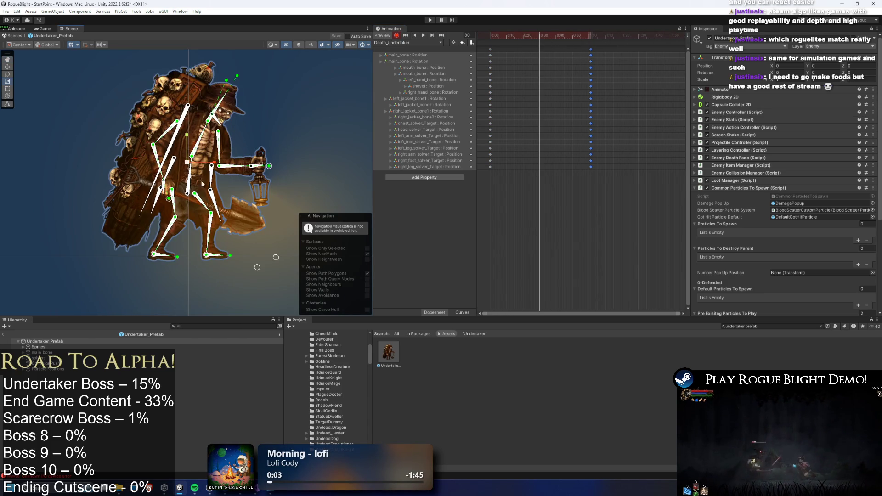
mouse_move(189, 194)
mouse_down()
mouse_move(216, 188)
mouse_move(236, 71)
mouse_move(302, 111)
mouse_move(285, 98)
mouse_up()
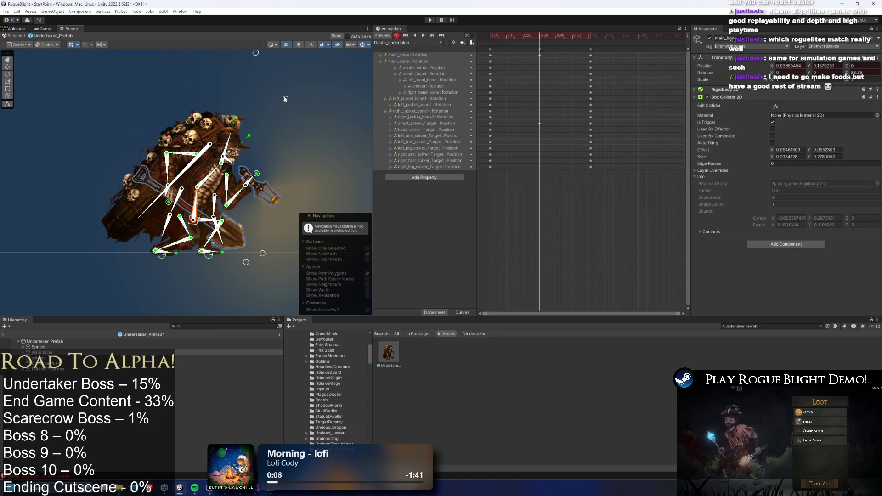
drag(199, 199, 210, 259)
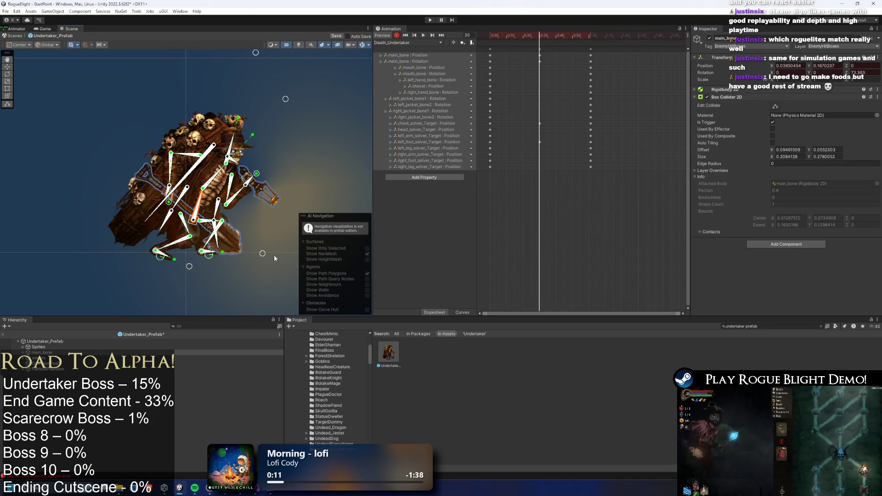
drag(201, 251, 166, 242)
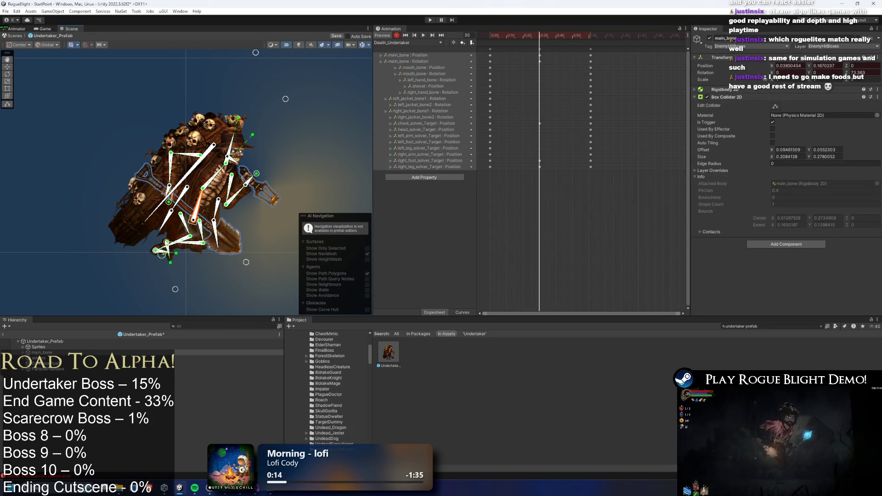
- Rotate the right hand bone so the shovel points down-right
drag(255, 143, 243, 160)
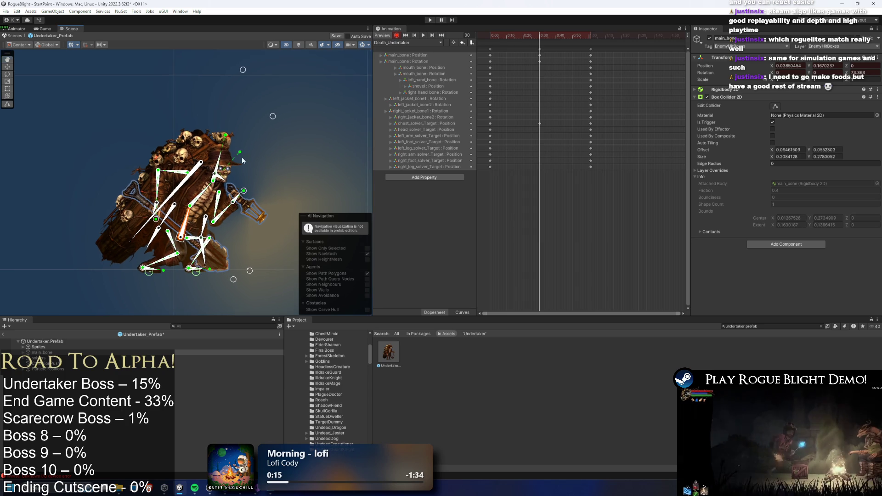
click(282, 127)
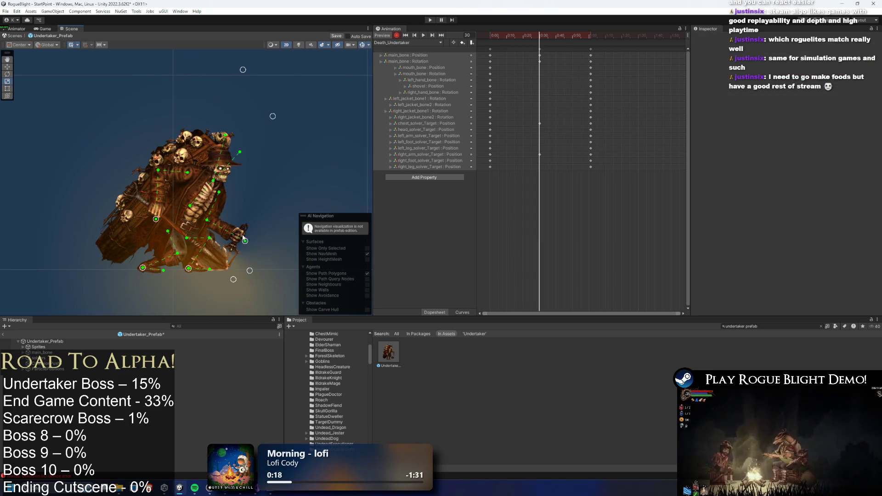
click(243, 237)
drag(157, 220, 171, 244)
- Rotate the coffin bone to hang downward, undoing a stray position change
scroll(169, 244, up, 4)
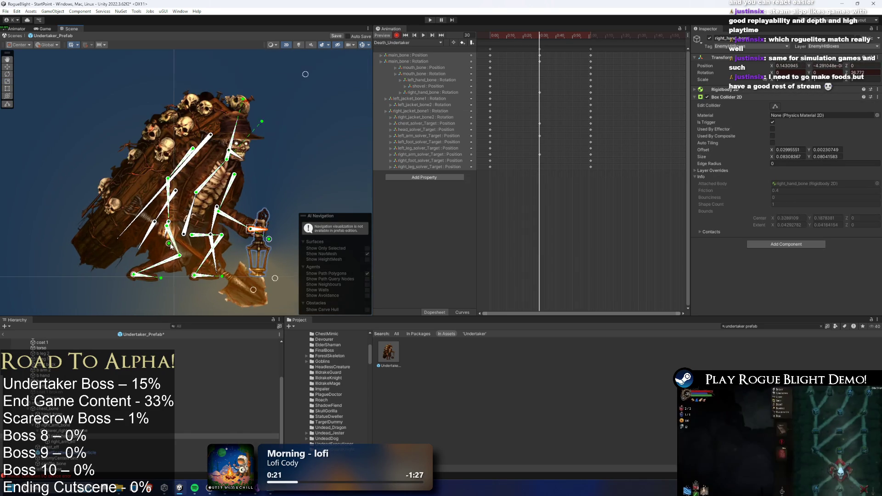
click(169, 240)
click(169, 239)
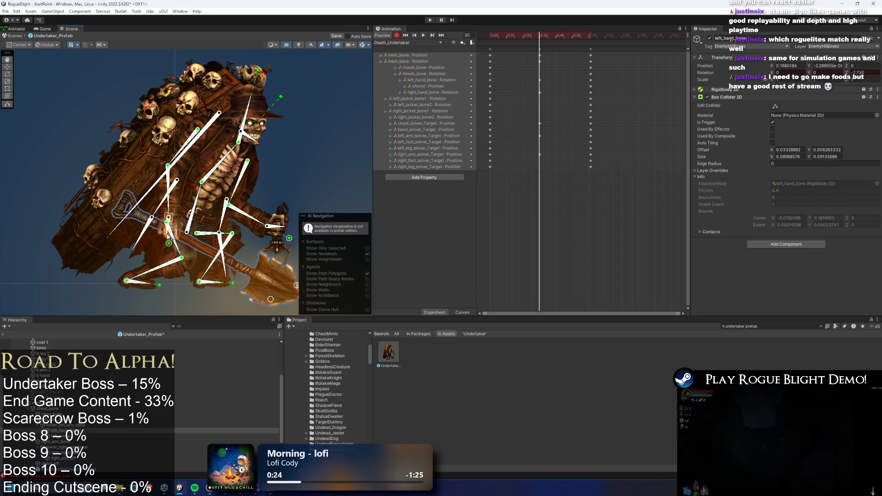
scroll(285, 125, up, 2)
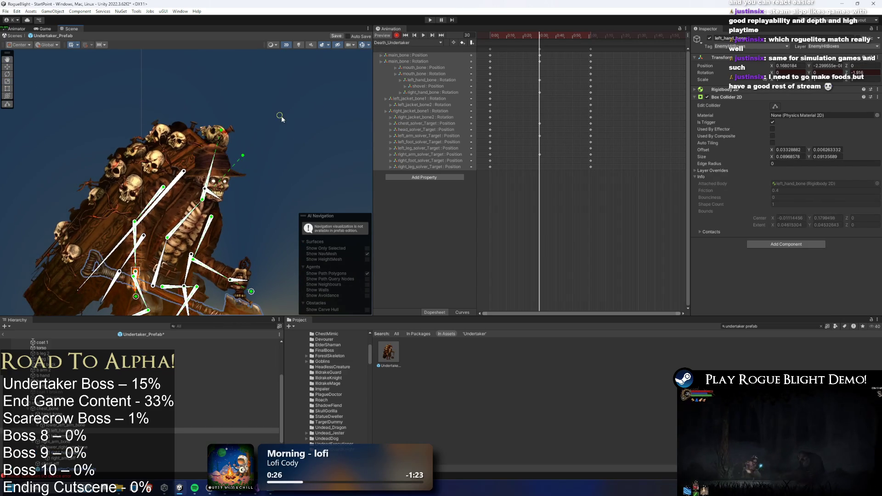
scroll(281, 118, down, 2)
scroll(234, 134, up, 3)
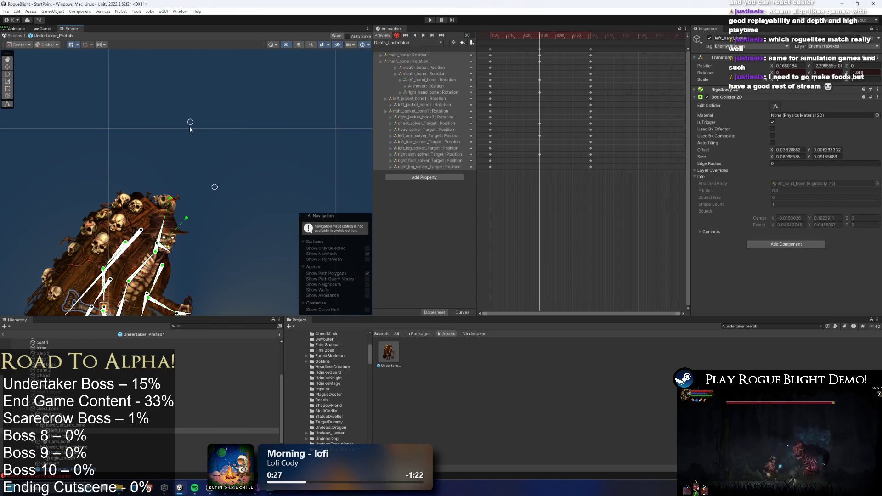
mouse_move(167, 242)
mouse_down()
mouse_move(240, 172)
mouse_move(203, 180)
mouse_move(188, 205)
mouse_up()
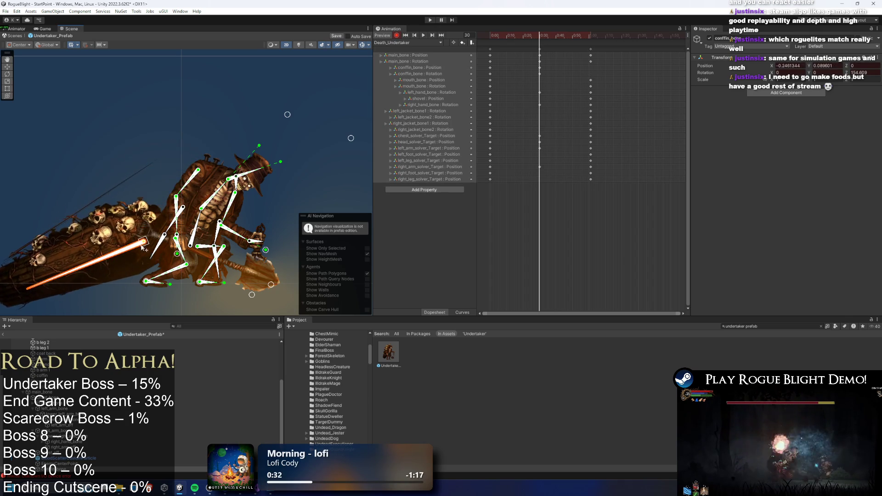
key(ctrl+z)
mouse_move(124, 198)
mouse_down()
mouse_move(152, 257)
mouse_move(140, 258)
mouse_up()
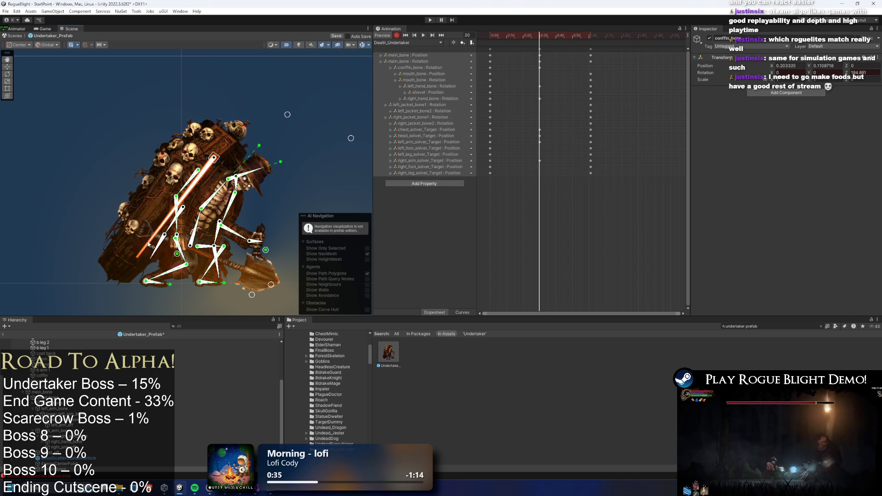
drag(536, 38, 493, 45)
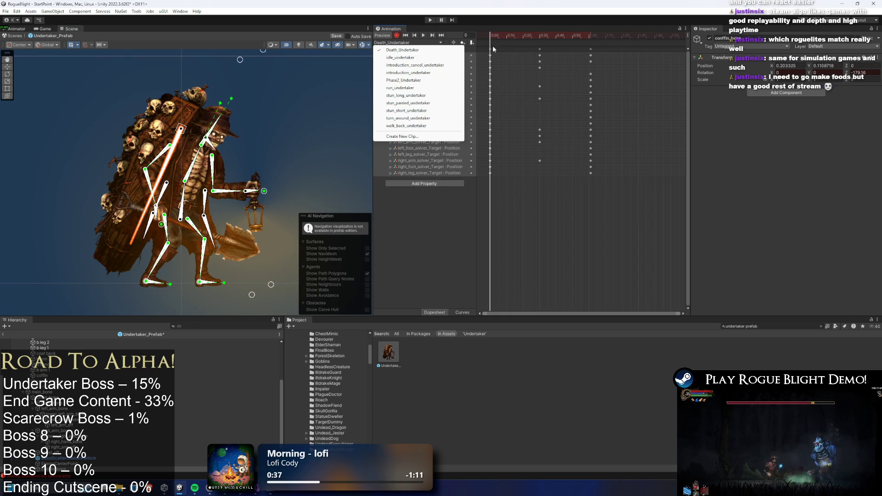
- Copy the Death_Undertaker keys at 0:20 and paste them at frame 70
click(618, 37)
click(424, 35)
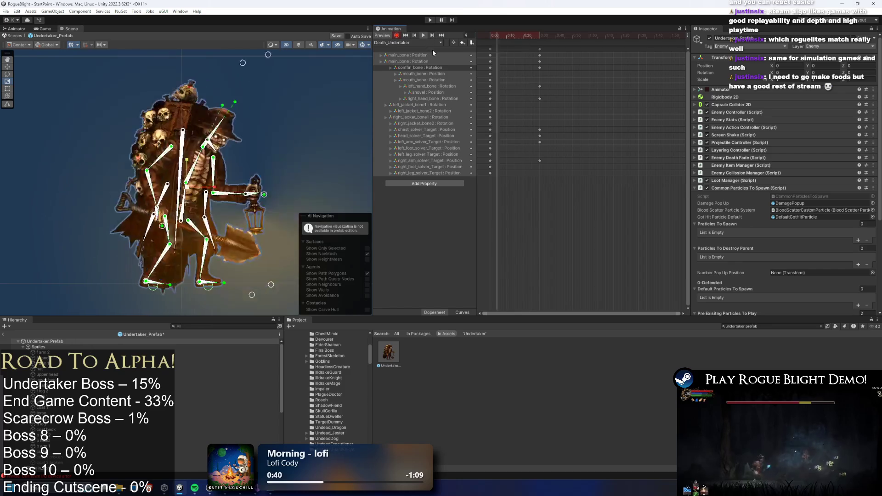
click(557, 55)
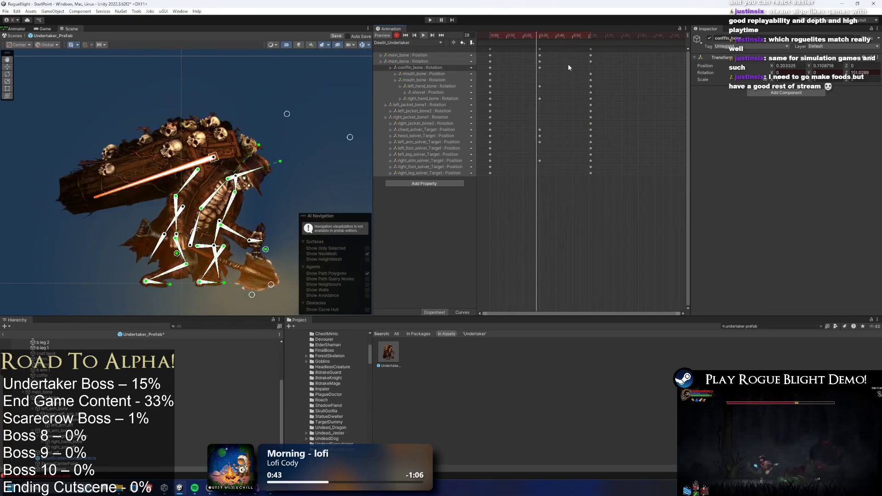
click(568, 65)
key(ctrl+z)
key(ctrl+z)
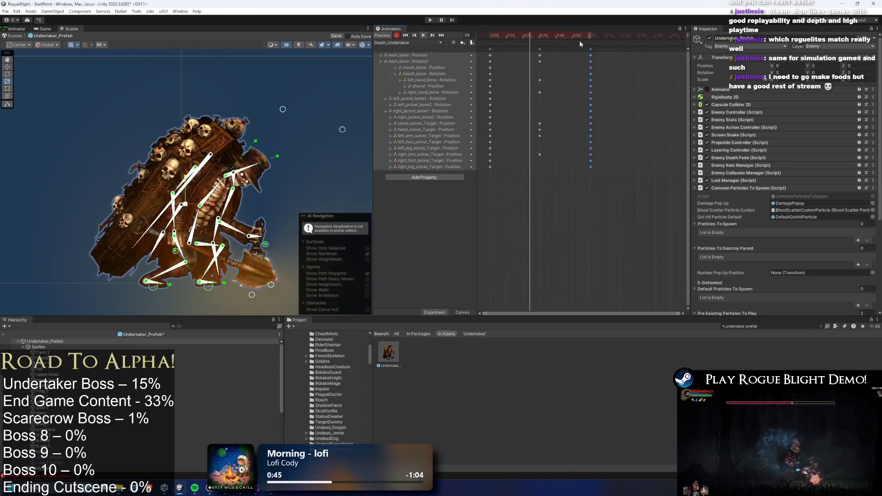
click(605, 39)
key(ctrl+v)
- Lower the arm's IK target at frame 70 and preview the death pose
click(192, 248)
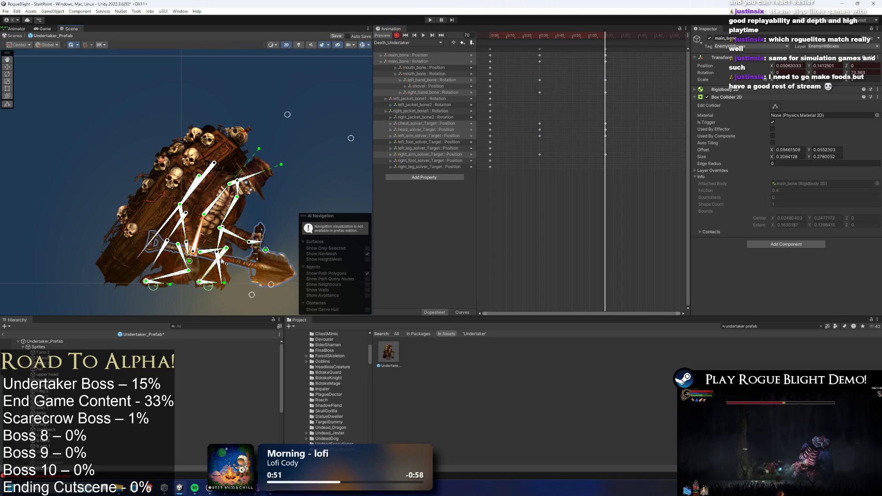
drag(351, 138, 359, 162)
key(space)
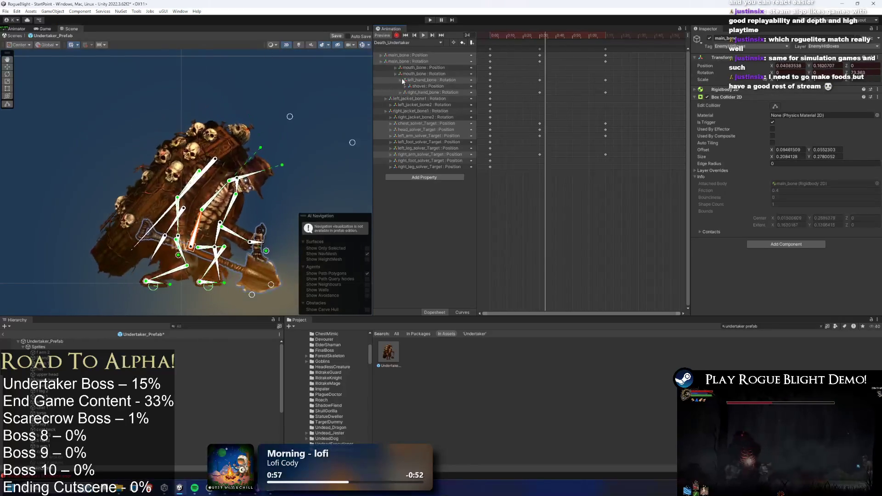
click(408, 42)
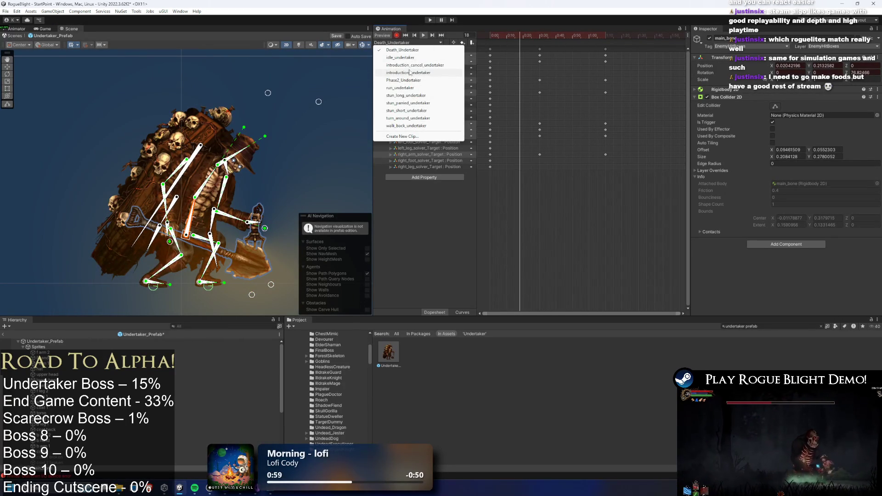
- Check stun_short_undertaker, then in Death_Undertaker move the 0:30 keys to 0:50
click(407, 112)
click(394, 44)
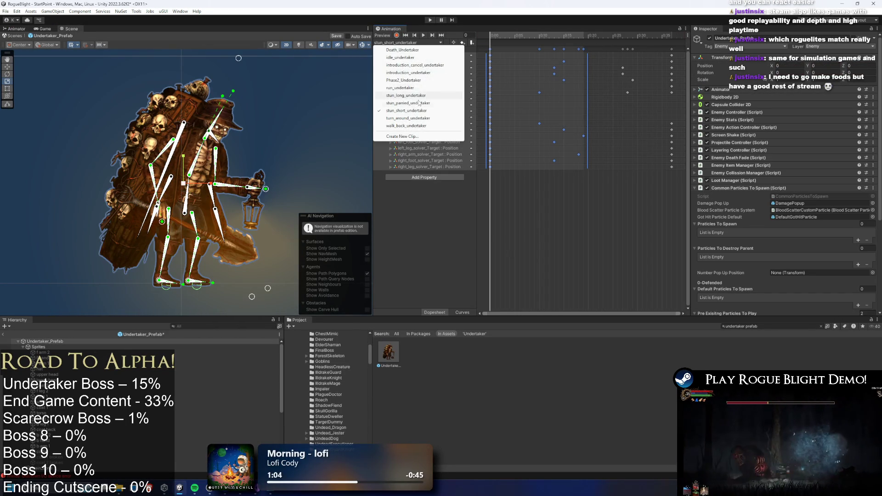
click(405, 50)
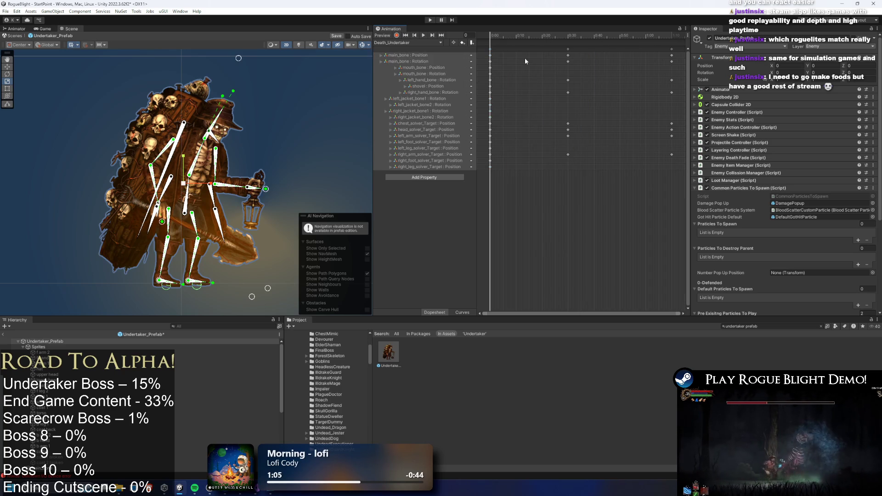
click(568, 48)
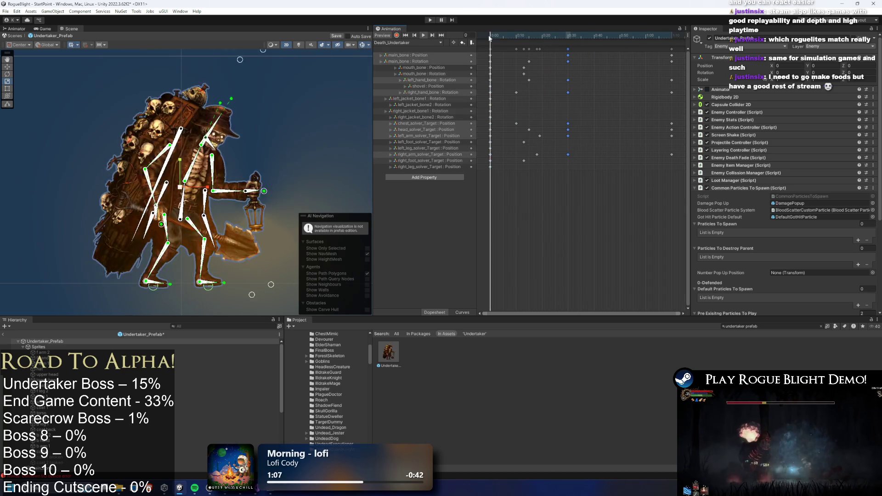
key(space)
mouse_move(568, 61)
mouse_down()
mouse_move(622, 61)
mouse_move(587, 57)
mouse_move(594, 61)
mouse_up()
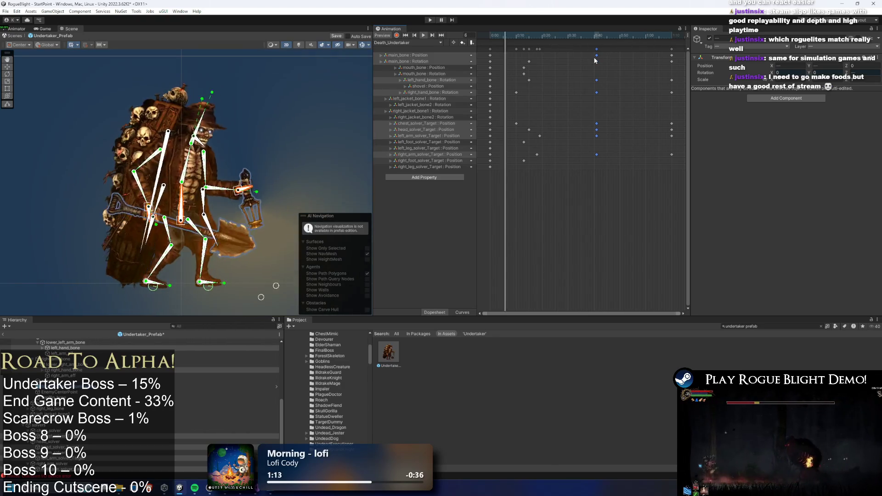
- Push the later key columns to about 1:22 and the final pose to about 1:37
click(312, 139)
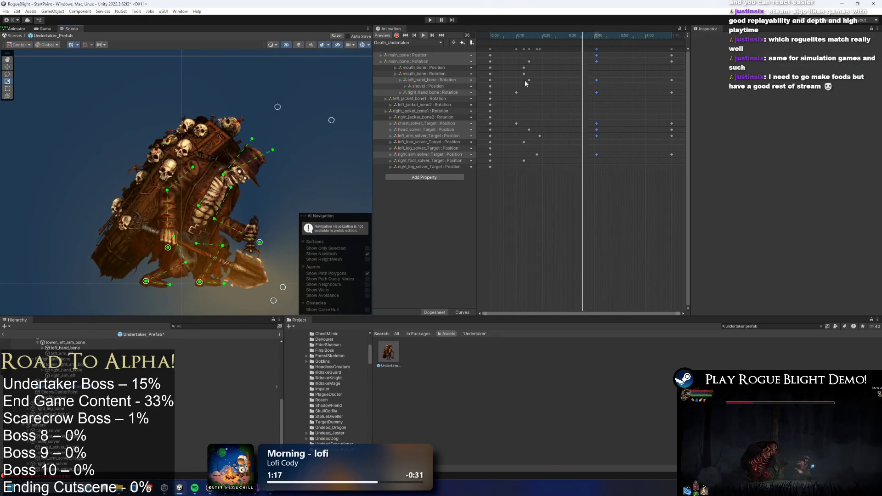
scroll(612, 79, down, 3)
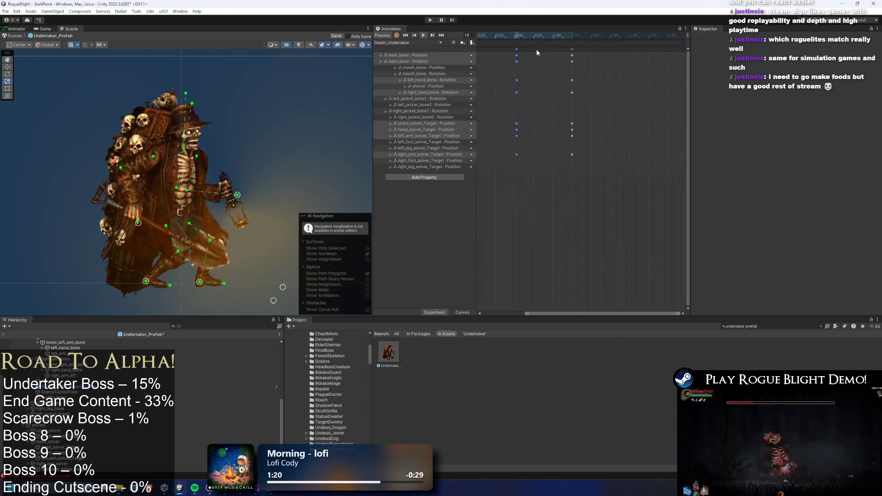
drag(572, 52, 592, 56)
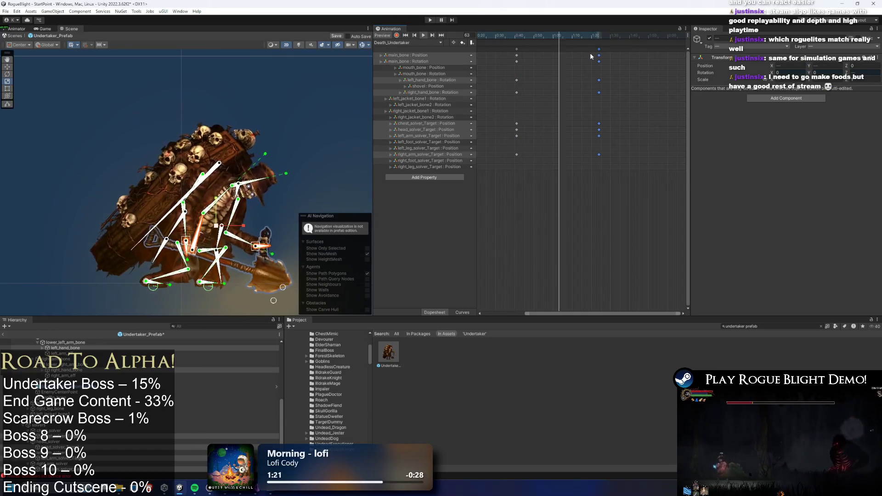
scroll(574, 74, left, 3)
drag(650, 46, 672, 50)
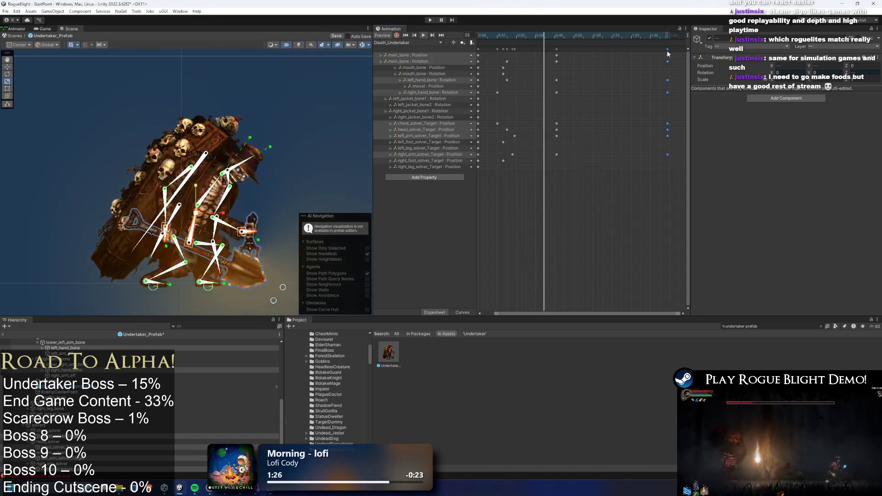
click(311, 118)
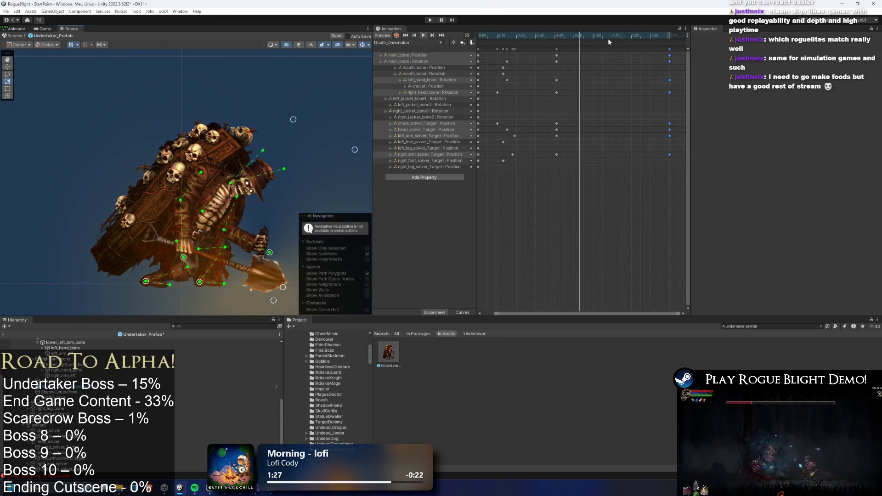
scroll(193, 193, up, 3)
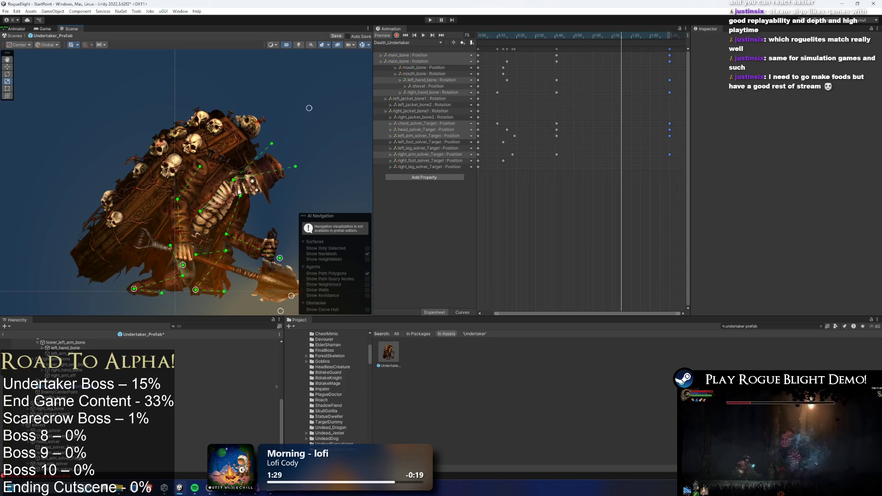
click(239, 188)
scroll(241, 189, up, 2)
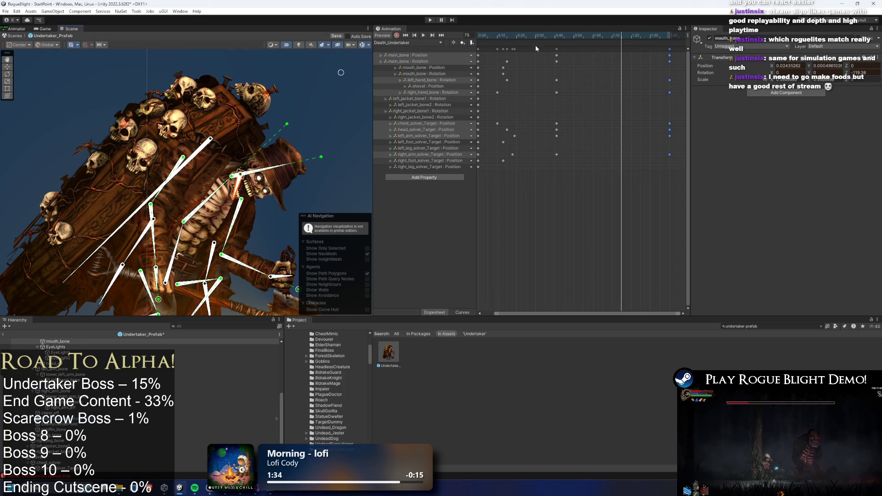
- Enable recording, play Death_Undertaker, and widen the Scene view to watch the Undertaker slump backward
click(397, 35)
scroll(234, 184, up, 1)
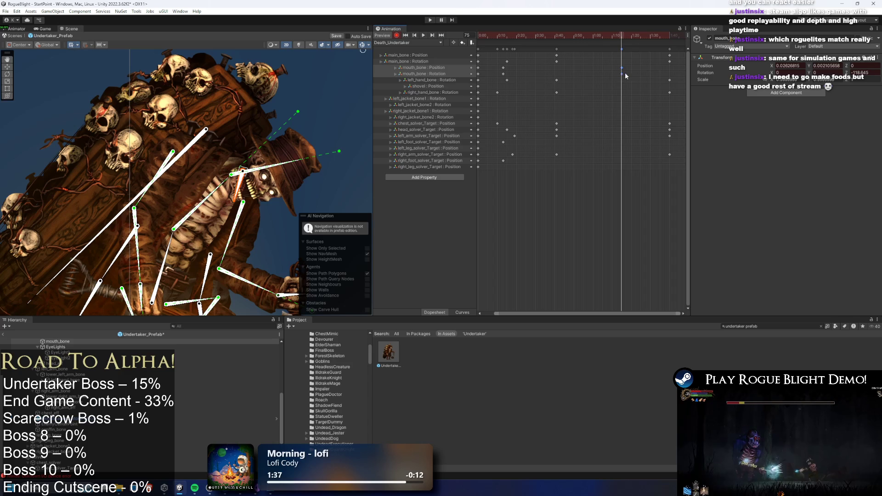
key(space)
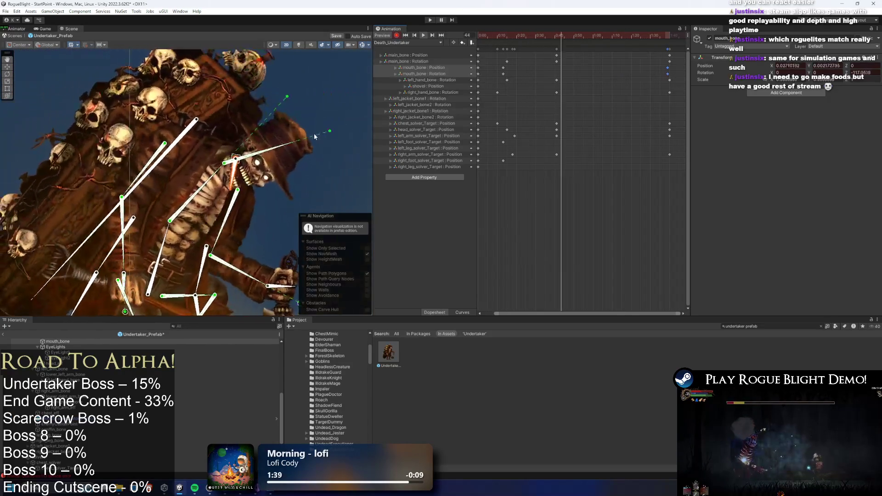
click(181, 232)
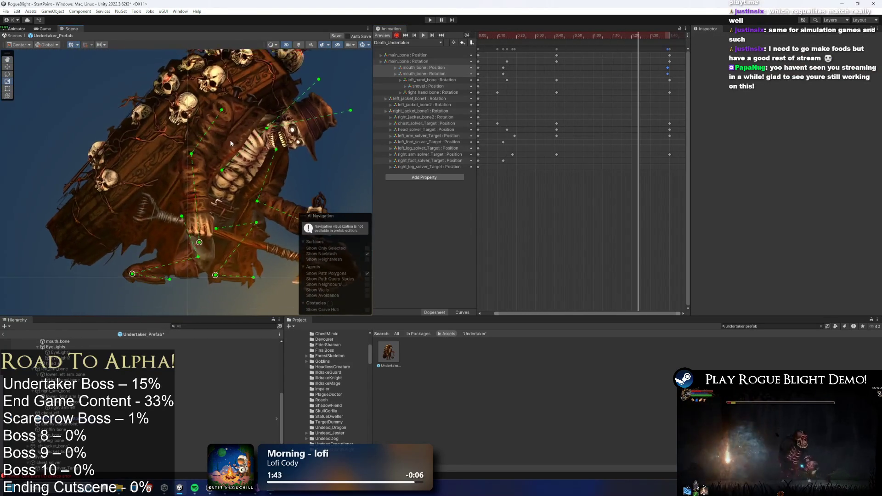
drag(373, 138, 407, 138)
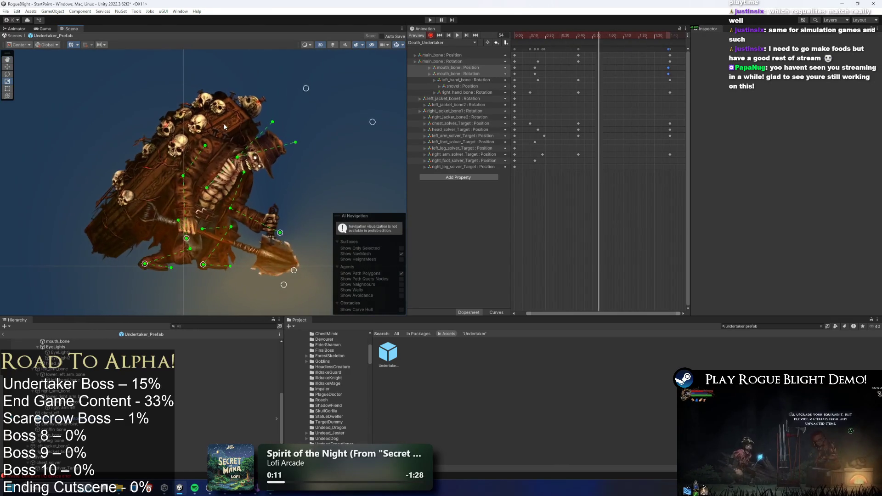
click(554, 38)
- Scrub and replay the death animation to review it between frames 7 and 58
mouse_move(554, 38)
mouse_down()
mouse_move(604, 46)
mouse_move(528, 40)
mouse_up()
key(space)
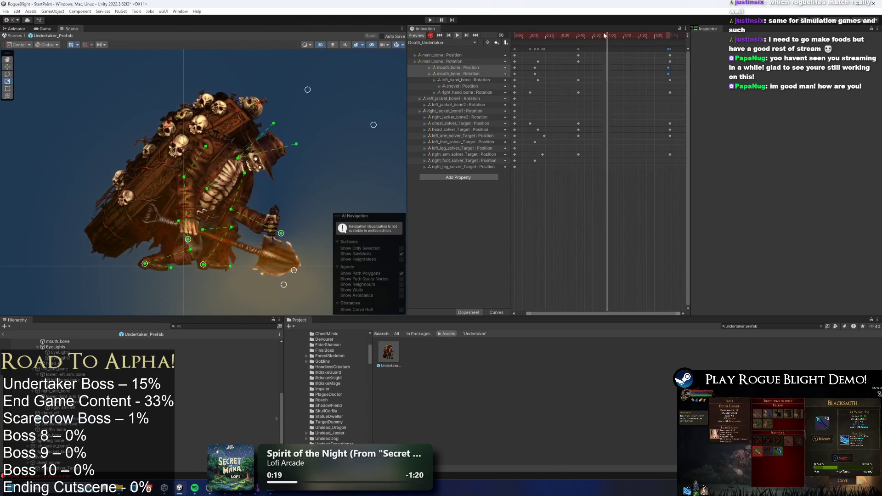
click(526, 37)
drag(526, 37, 560, 37)
scroll(230, 134, up, 5)
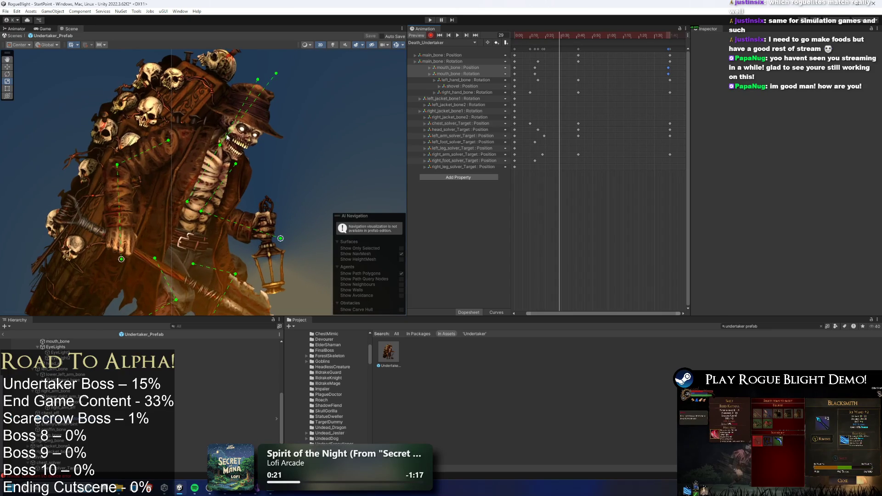
- Select the mouth_bone and move its keyframes to around frame 30
click(242, 129)
scroll(221, 140, up, 2)
click(226, 134)
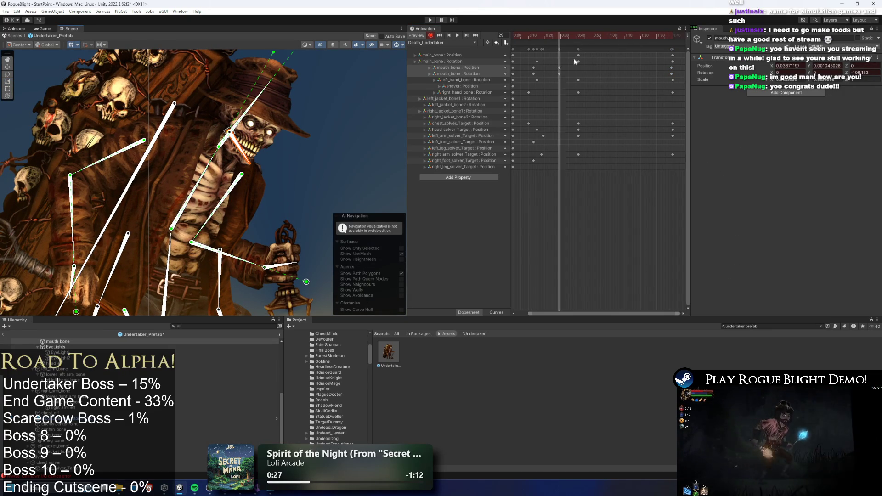
drag(542, 35, 556, 37)
mouse_move(578, 65)
mouse_down()
mouse_move(568, 78)
mouse_move(584, 78)
mouse_move(573, 78)
mouse_up()
key(space)
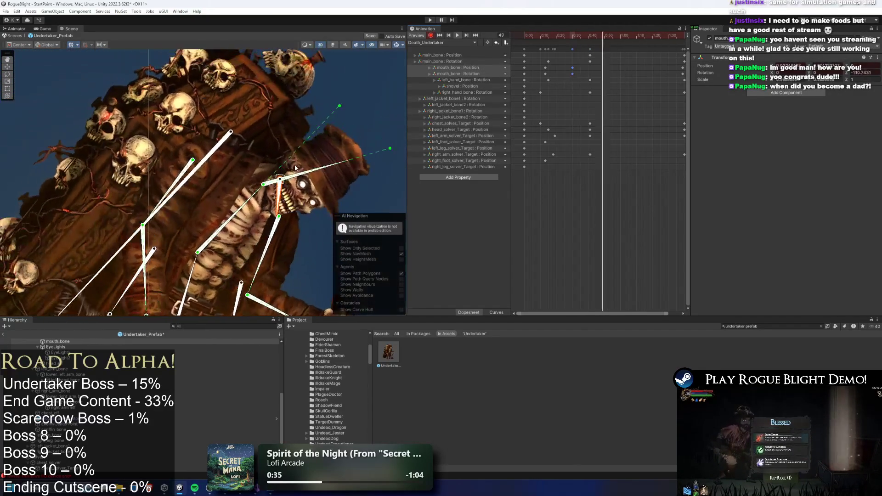
click(344, 105)
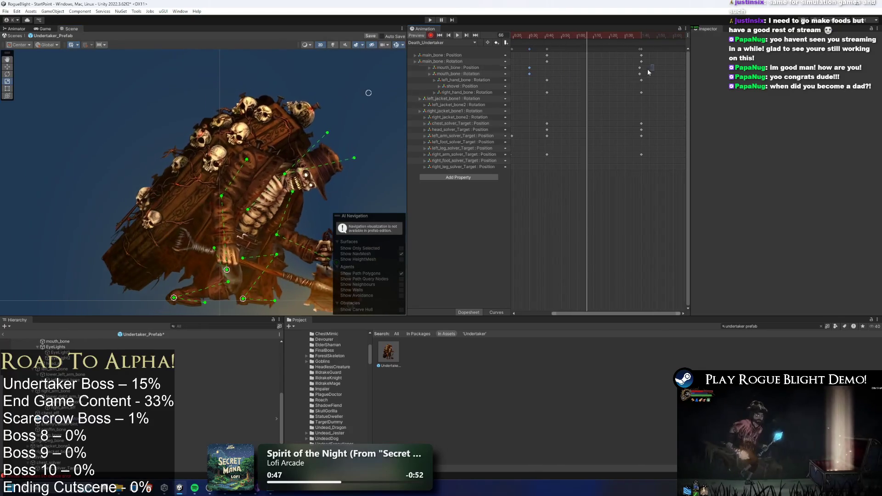
mouse_move(640, 74)
mouse_down()
mouse_move(569, 76)
mouse_move(593, 78)
mouse_up()
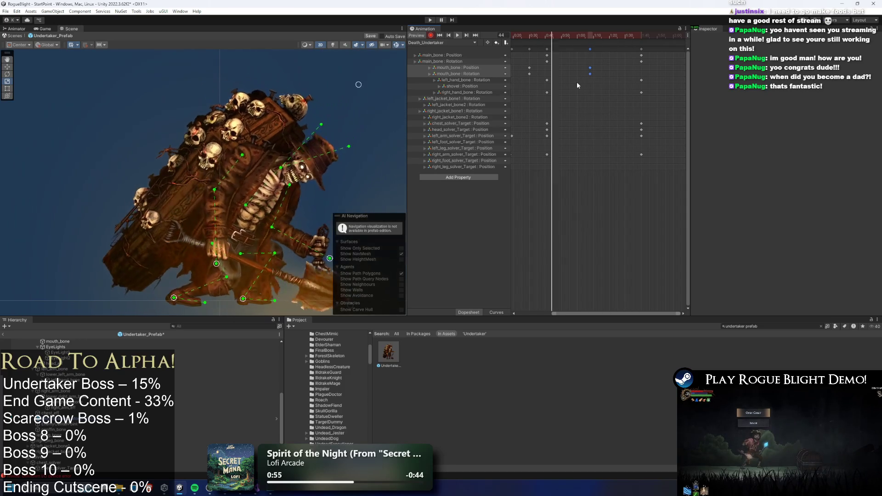
- Nudge the mouth_bone keys slightly earlier and paste a mouth-bone key at the current frame
scroll(577, 85, down, 1)
scroll(583, 86, down, 2)
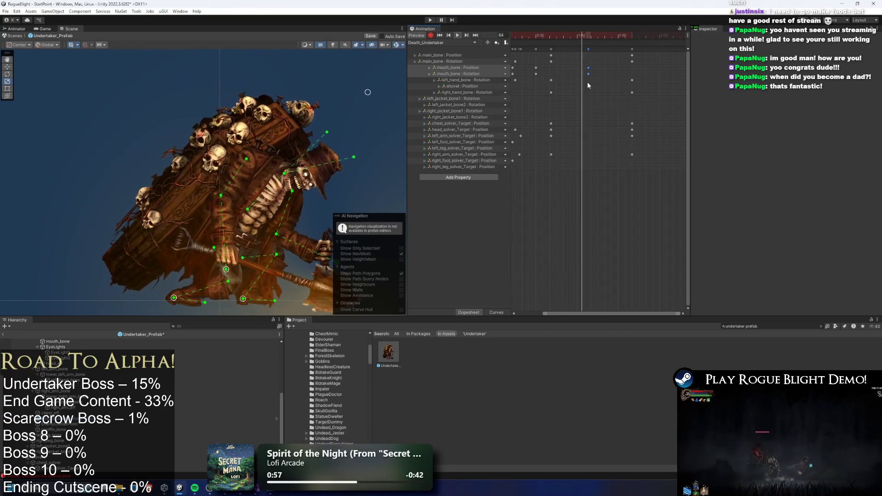
scroll(647, 87, down, 1)
scroll(561, 72, up, 1)
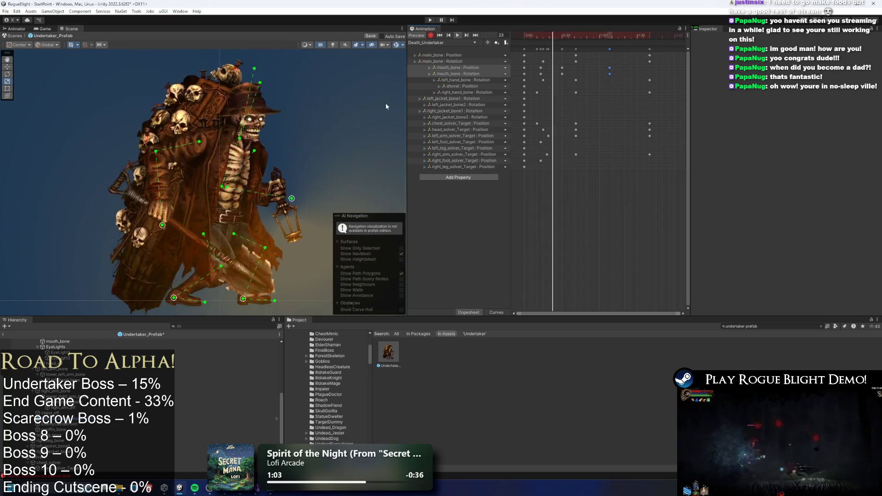
drag(609, 74, 605, 74)
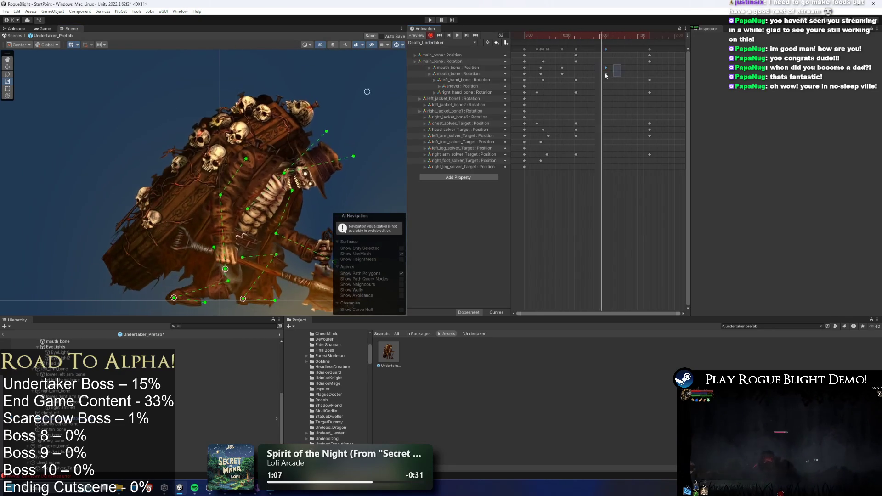
key(ctrl+v)
scroll(299, 183, up, 3)
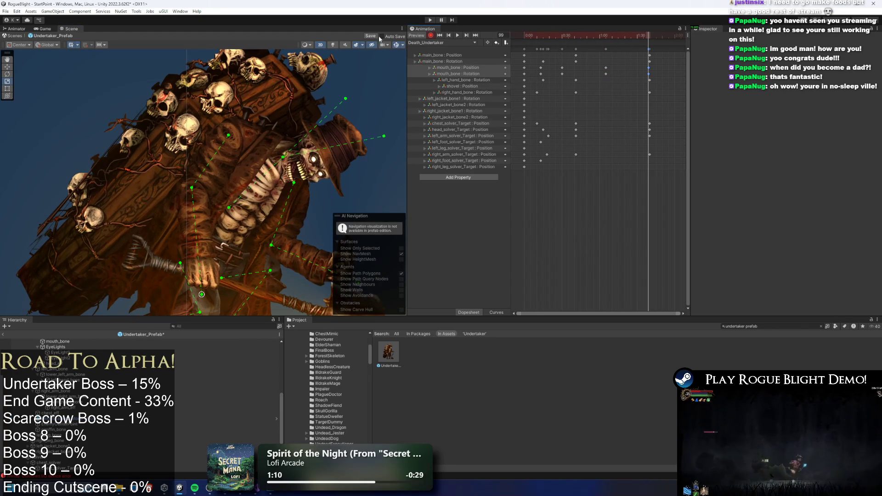
scroll(291, 153, up, 3)
- Select the torso and mouth bone, then preview the death animation
click(290, 153)
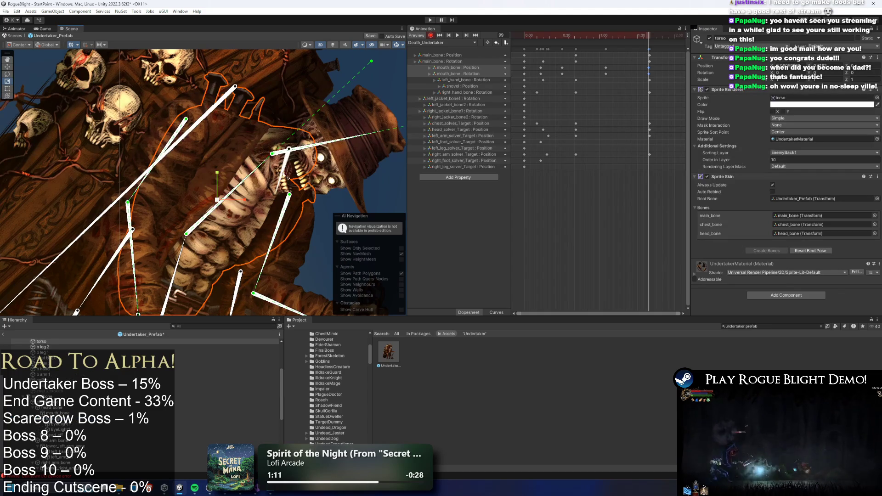
click(284, 182)
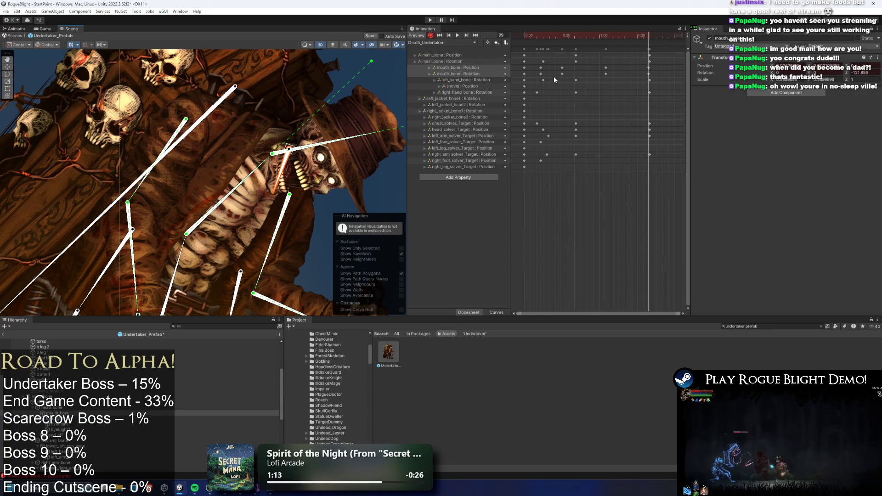
key(space)
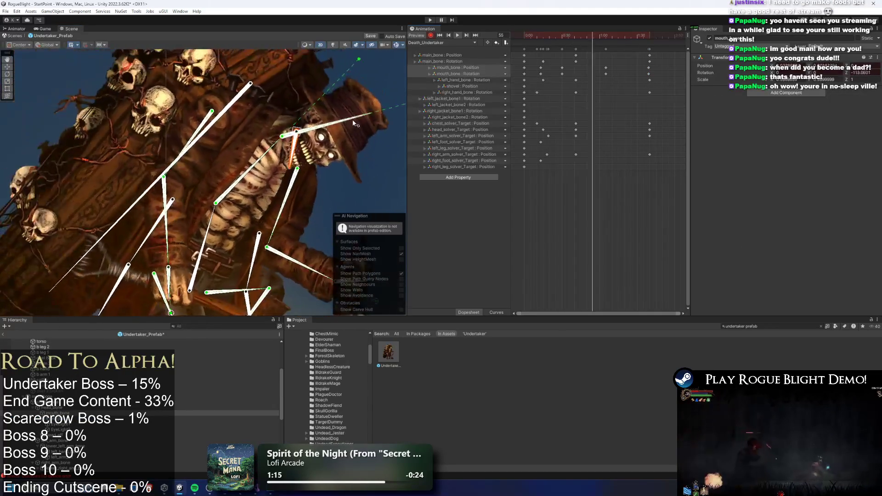
click(332, 206)
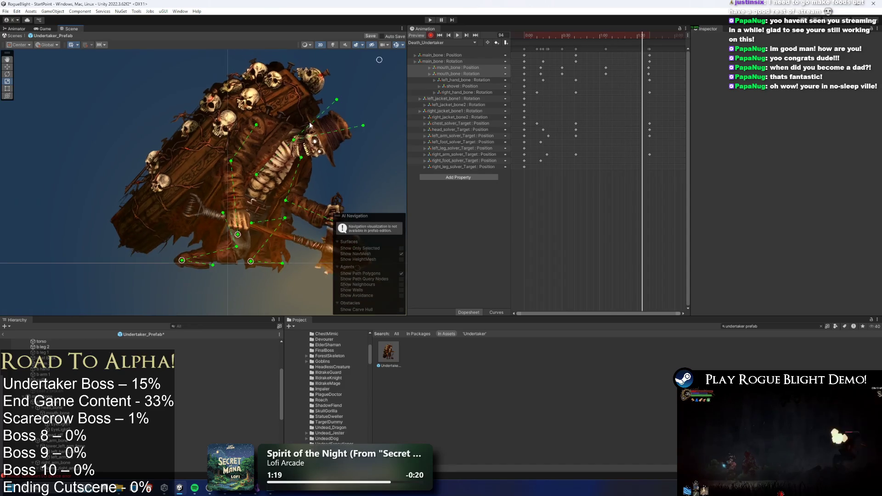
- Scrub to frame 37 and replay the death animation, checking the shovel end and front hand
drag(560, 36, 634, 42)
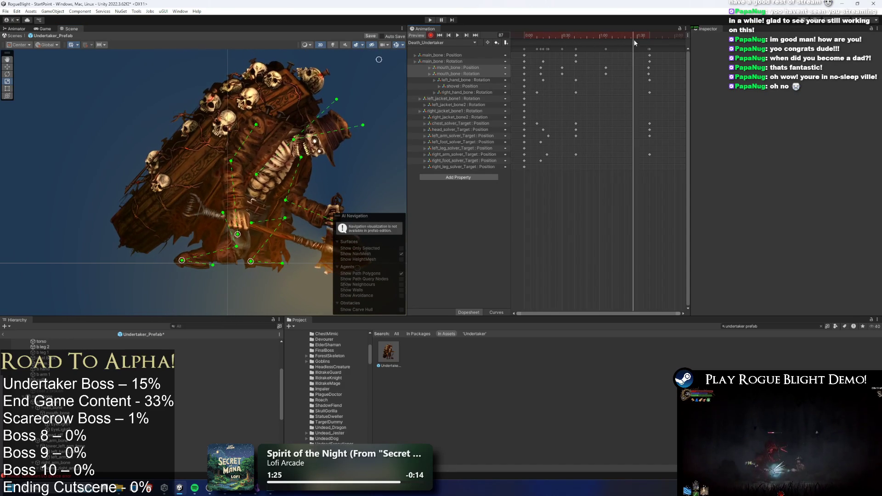
drag(238, 234, 122, 194)
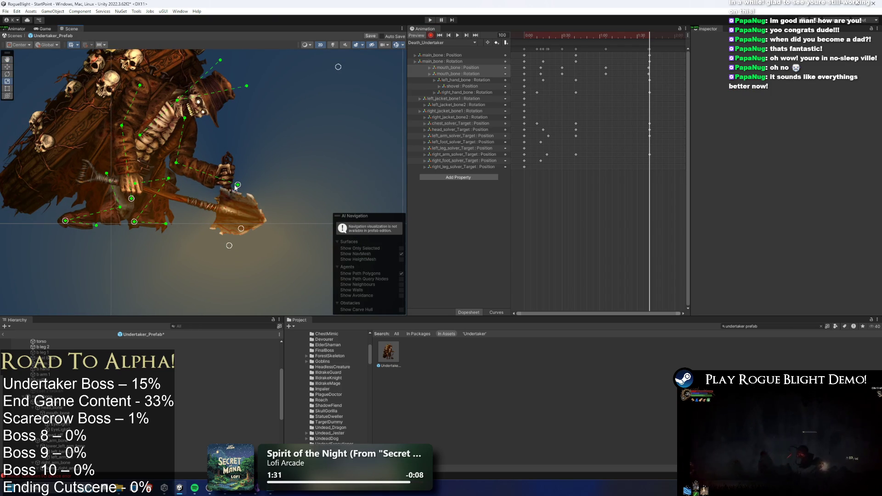
click(132, 189)
drag(147, 187, 186, 208)
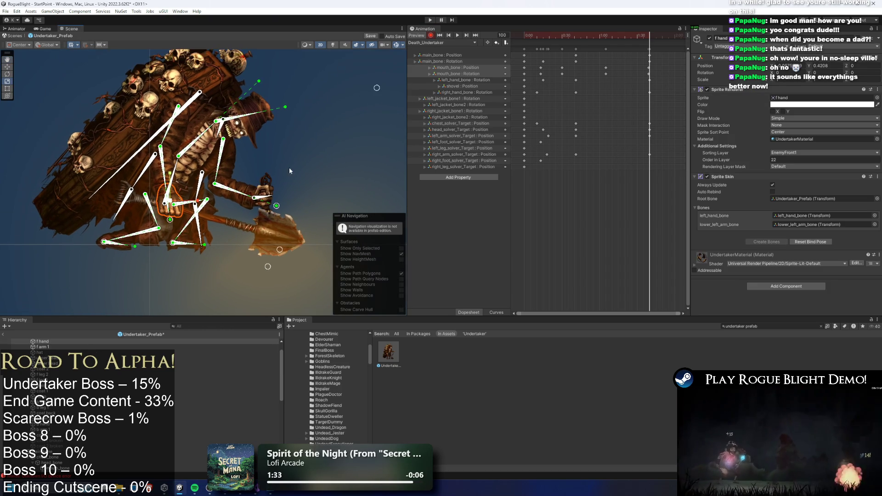
key(space)
click(338, 96)
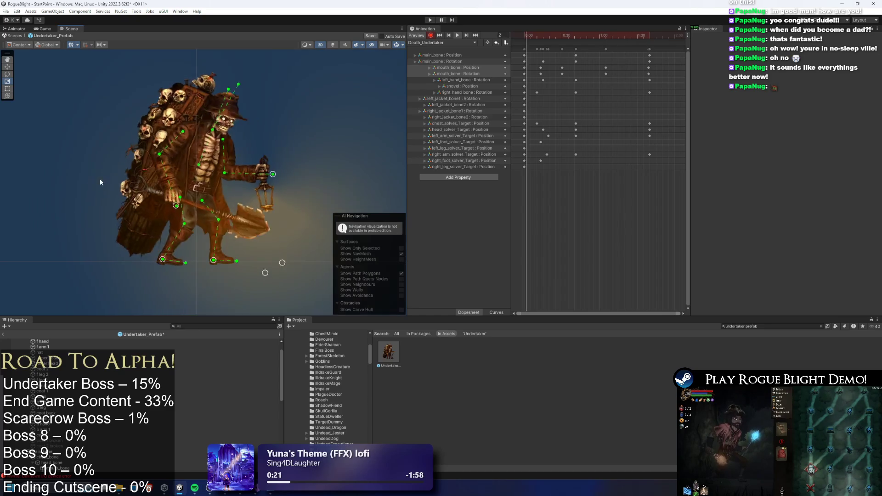
click(549, 37)
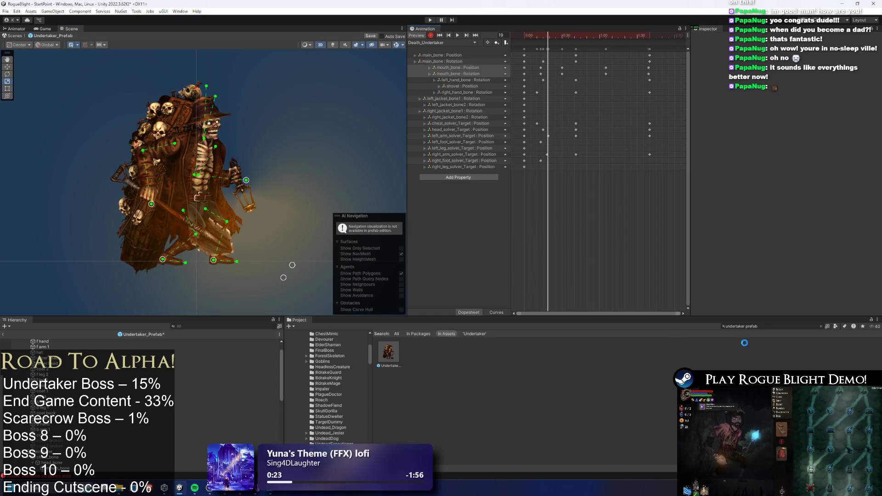
- Open the Undertaker sprite sheet in the Skinning Editor and paint weights on the coffin's lower-left edge
text(unde)
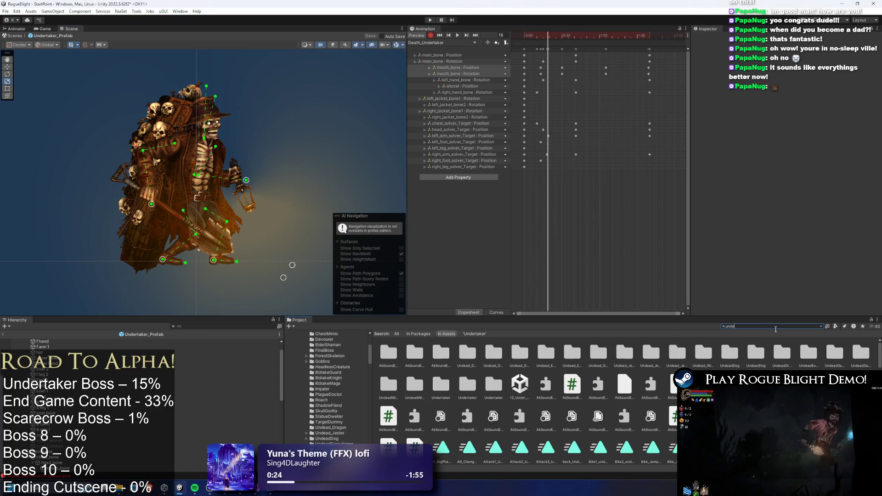
text(rtake)
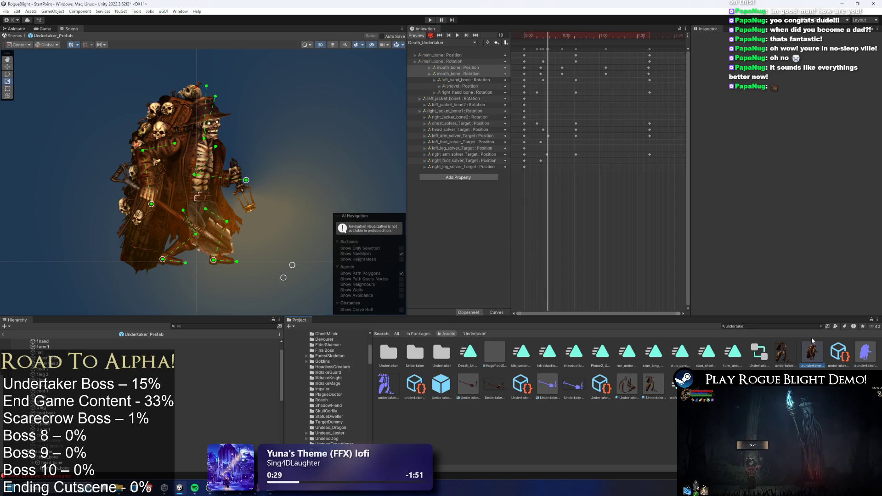
click(848, 138)
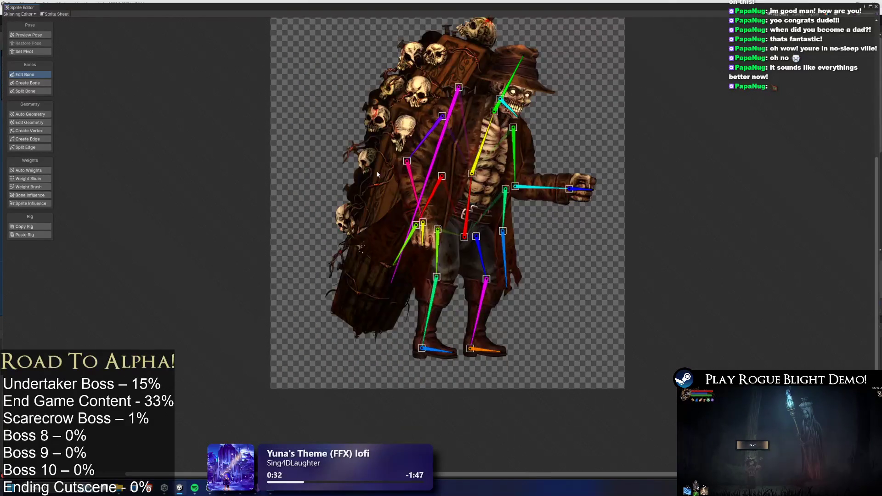
click(34, 188)
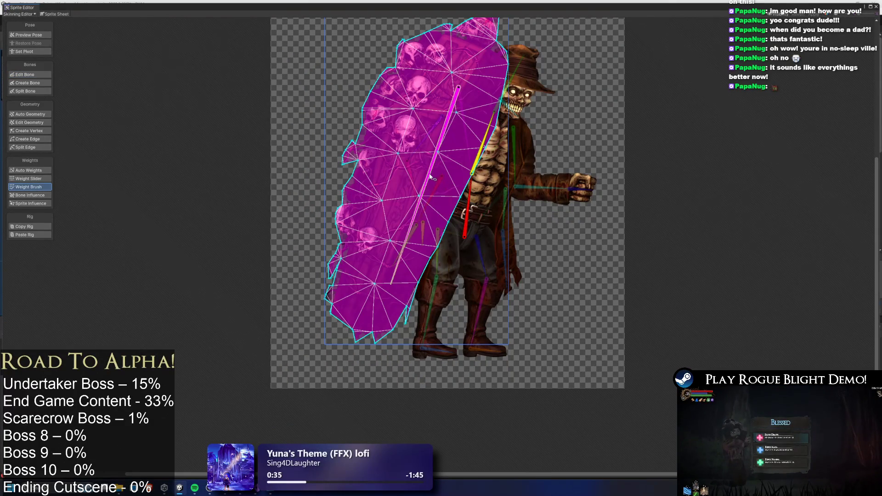
drag(426, 186, 404, 223)
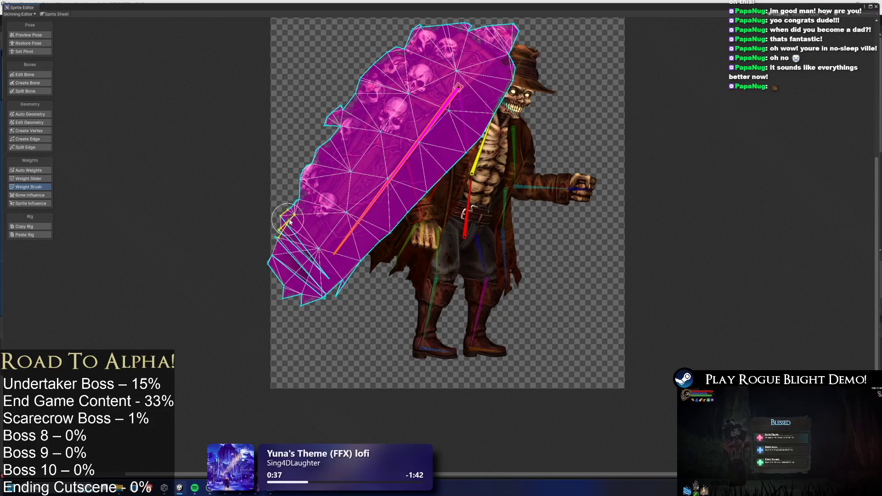
drag(327, 262, 266, 238)
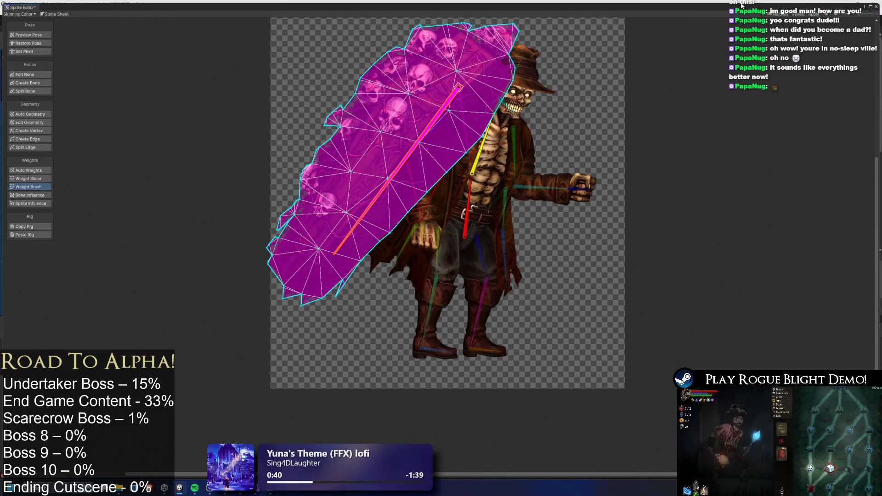
- Apply the coffin weights, close the Sprite Editor, and play the death animation preview
key(ctrl+s)
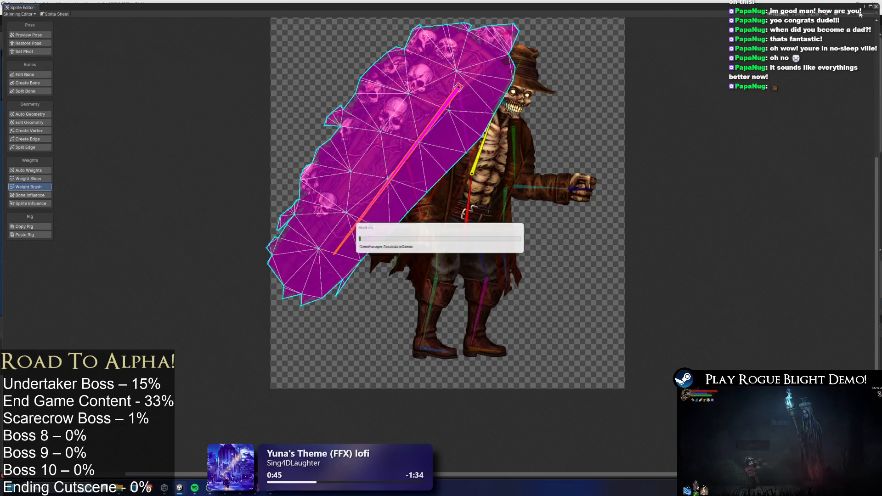
click(876, 6)
click(458, 36)
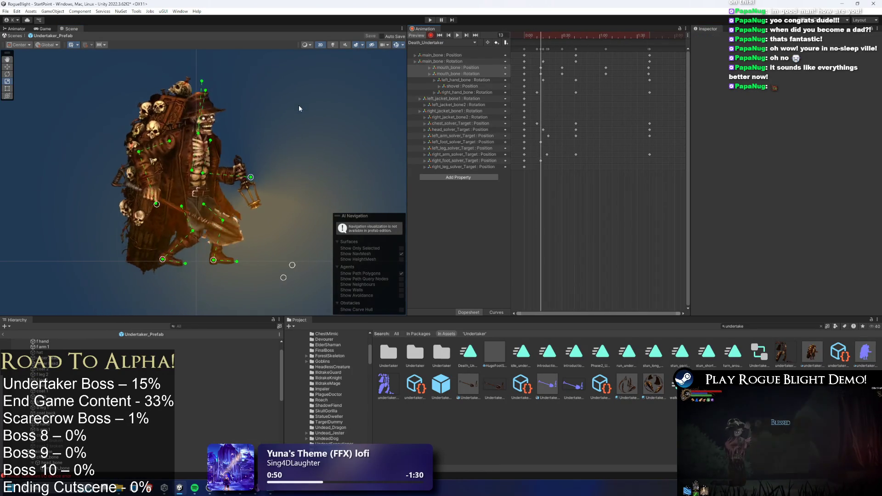
- Enter play mode to launch the Rogue Blight game
click(431, 21)
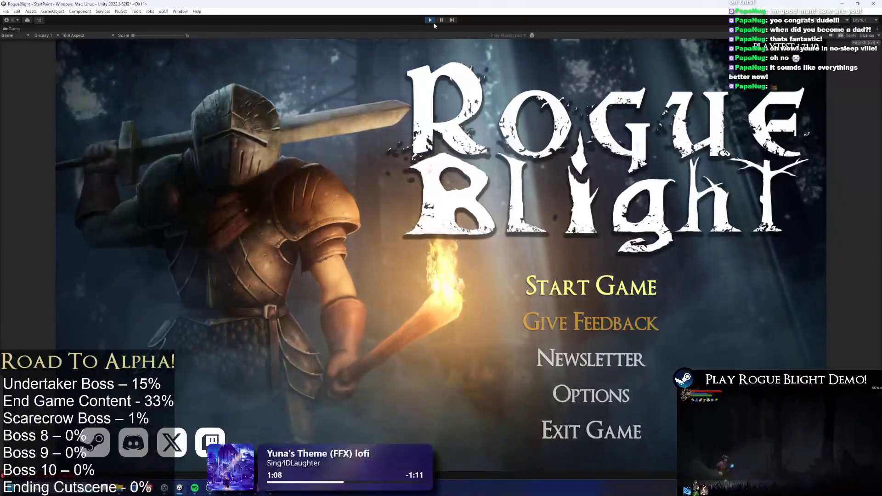
- Start the game from the first save slot and walk toward the Undertaker boss
click(611, 225)
click(613, 232)
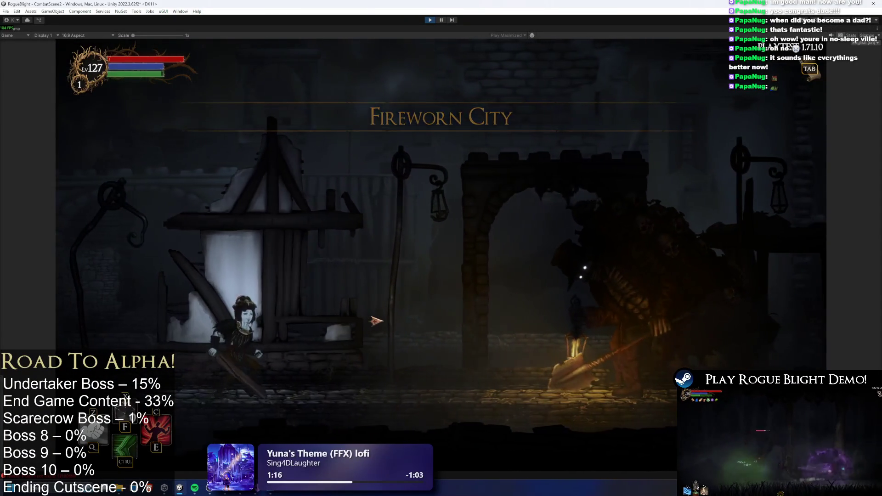
key(d)
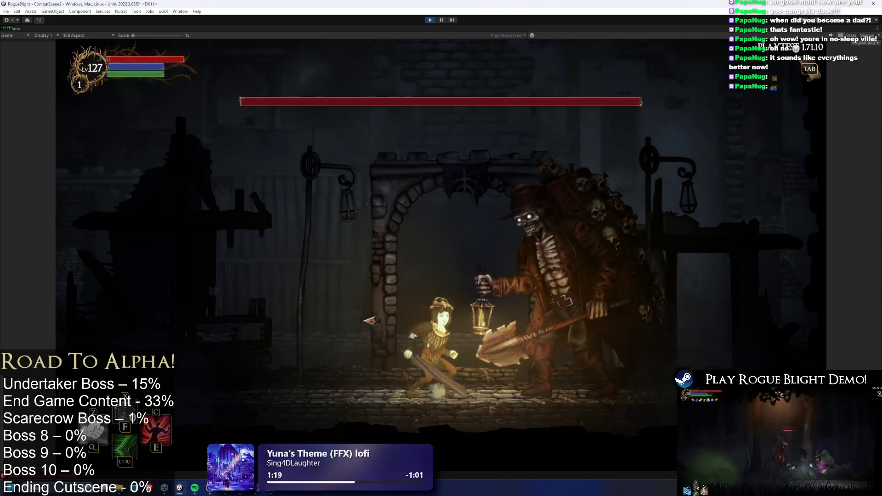
key(a)
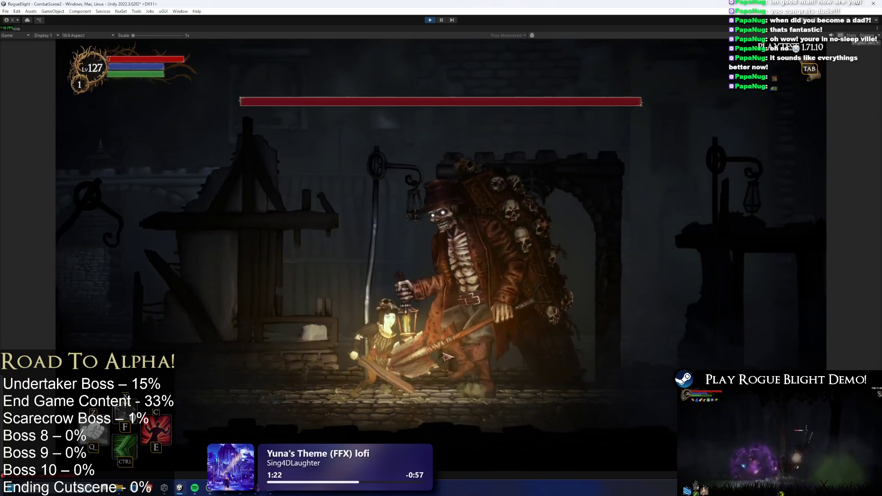
- Fight the Undertaker with sword strikes, then hide the HUD with the H cheat key
click(653, 338)
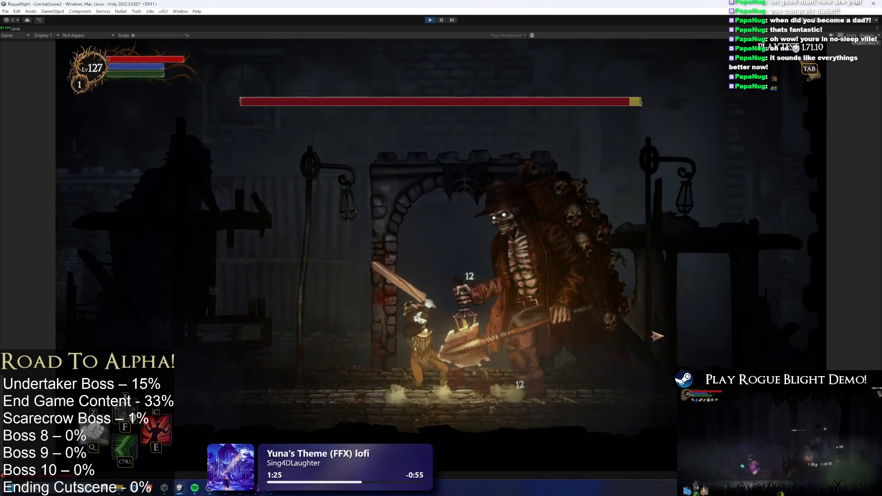
key(a)
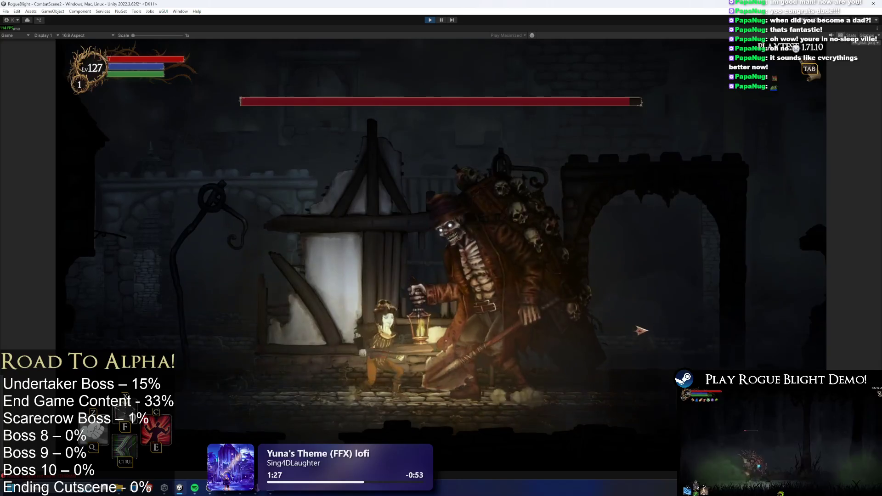
key(d)
click(644, 337)
click(646, 342)
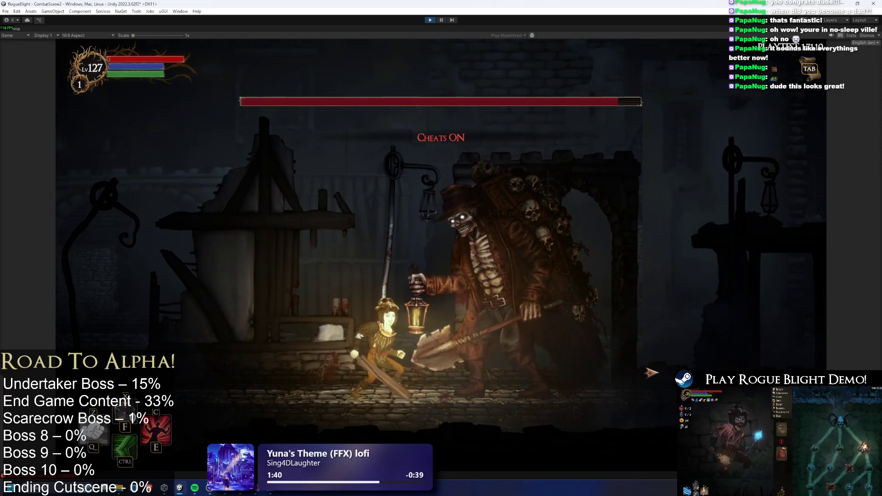
key(h)
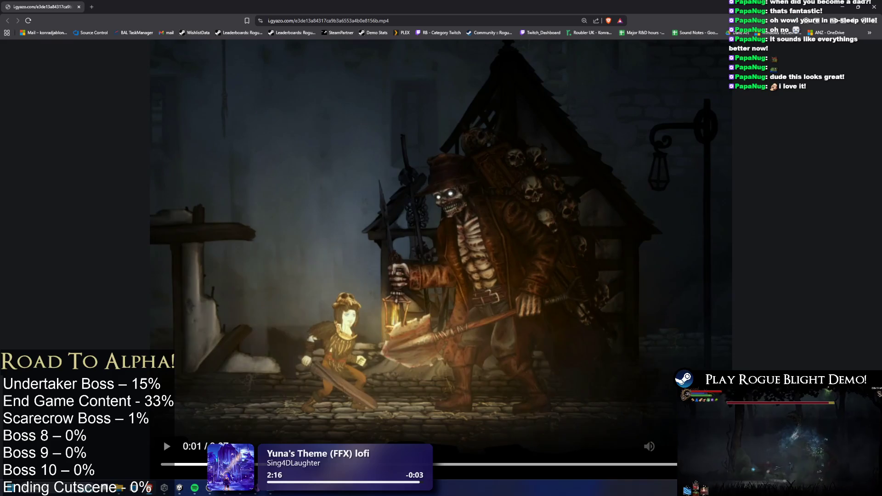
- Pause, resume and replay the captured Undertaker fight clip, then switch back to Unity
key(space)
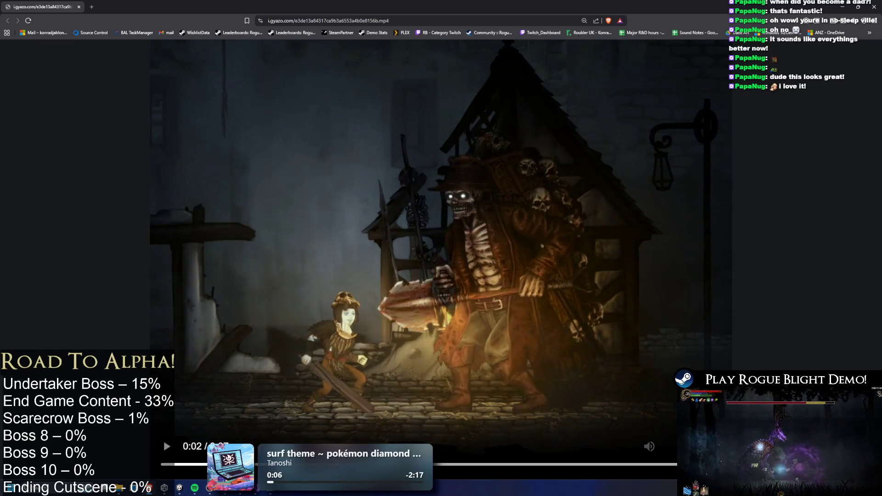
click(356, 368)
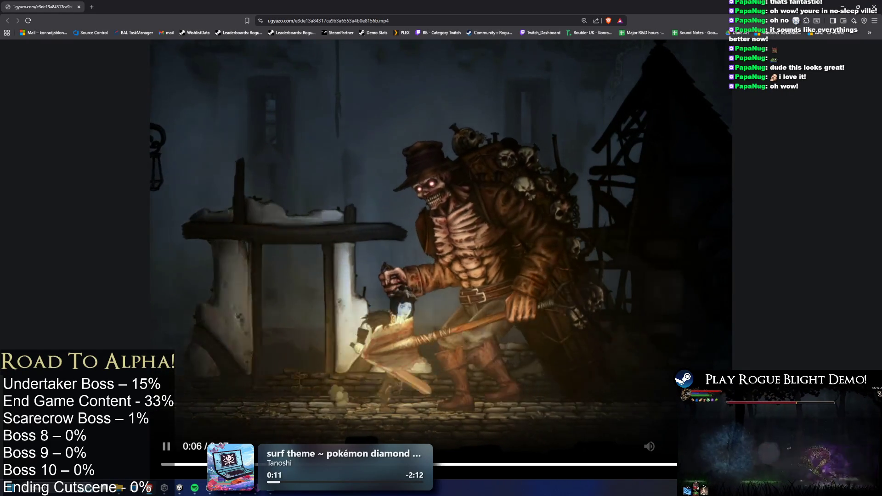
click(427, 403)
click(316, 436)
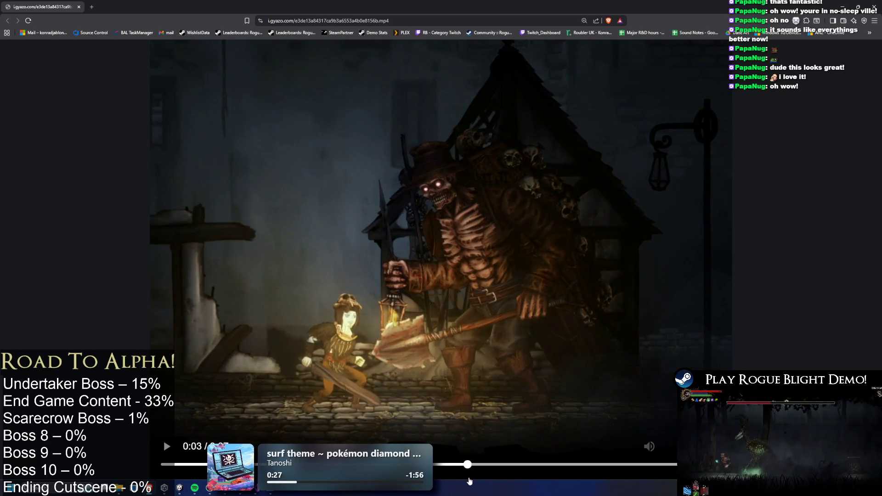
drag(549, 478, 549, 478)
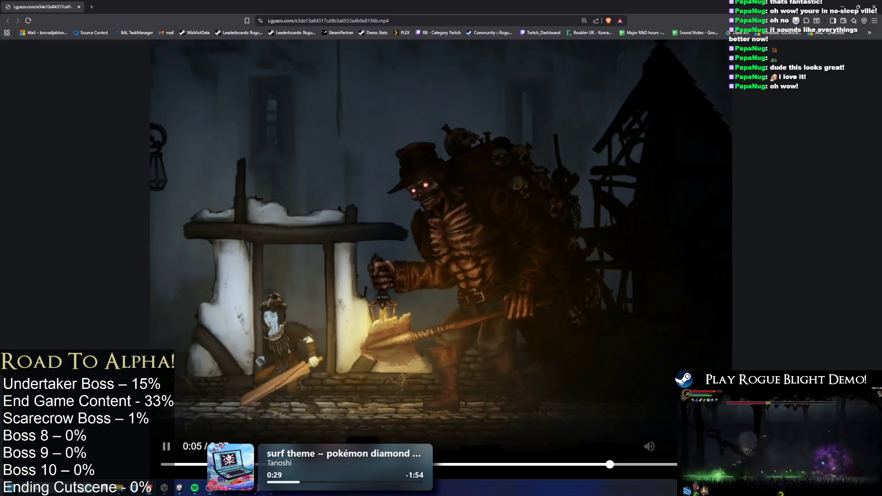
key(alt+Tab)
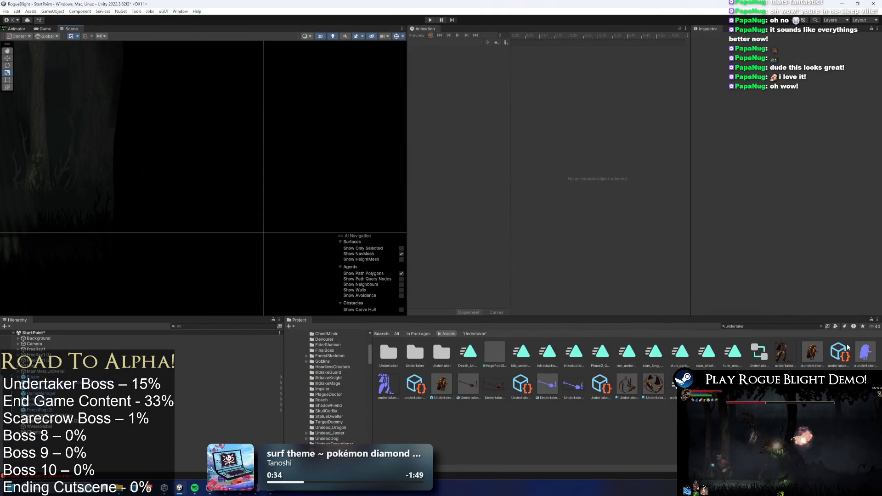
- Find and open the Undertaker prefab, then preview its Death_Undertaker clip
click(746, 327)
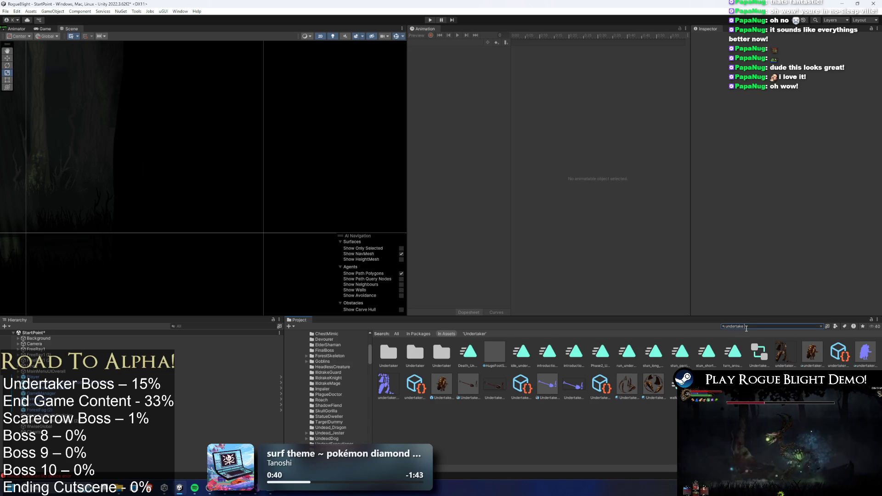
text( prefab)
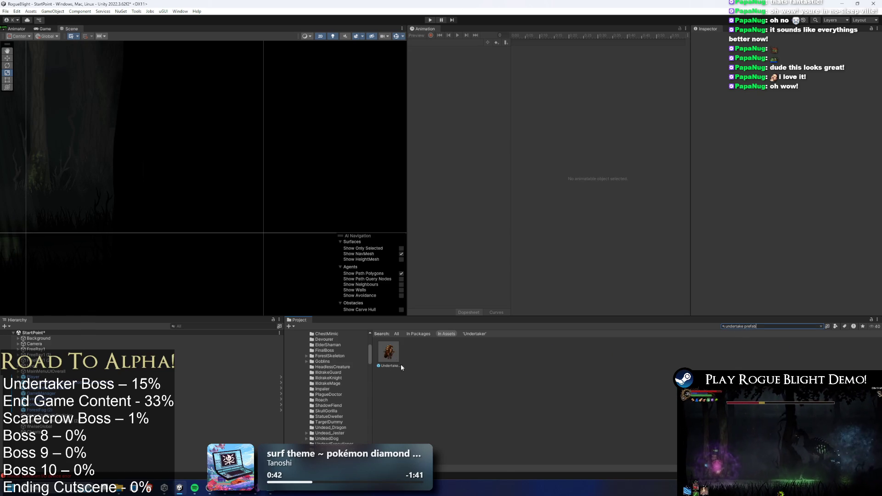
double_click(389, 353)
click(444, 42)
click(441, 64)
click(457, 35)
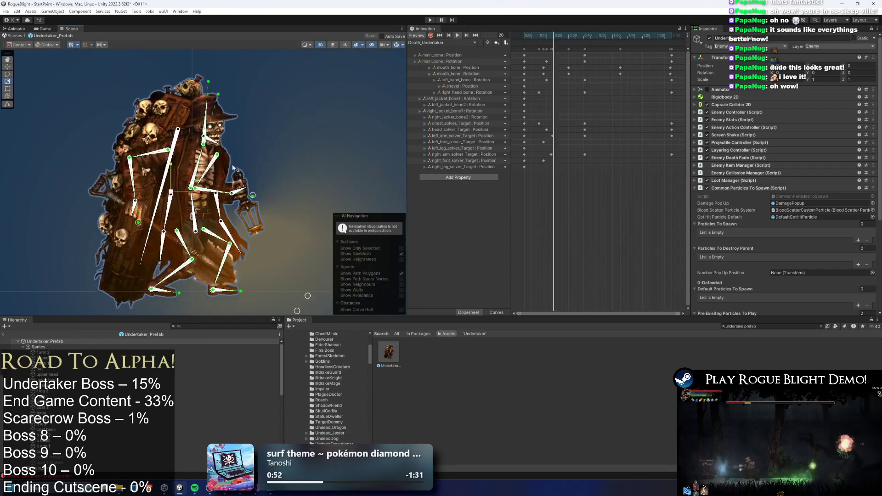
click(317, 133)
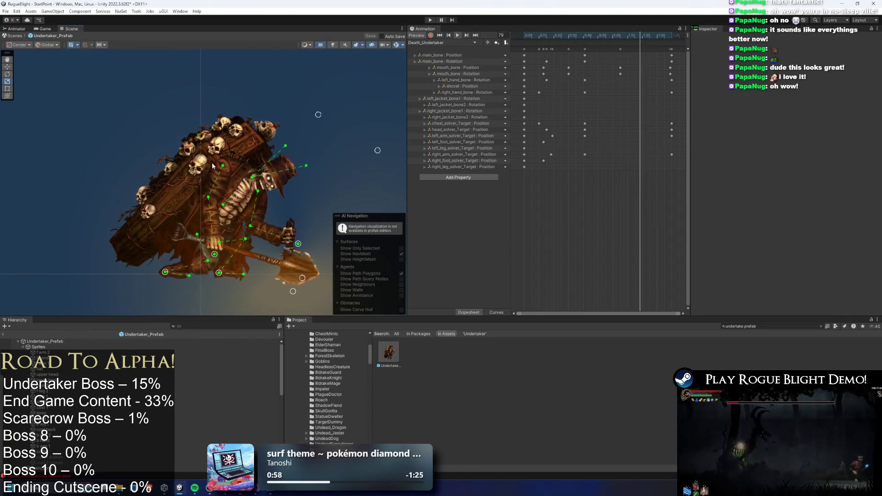
- Add an animation event at frame 42 that calls EnemyDeathFade's Fade(int)
mouse_move(629, 37)
mouse_down()
mouse_move(543, 37)
mouse_move(586, 39)
mouse_up()
right_click(587, 46)
click(588, 49)
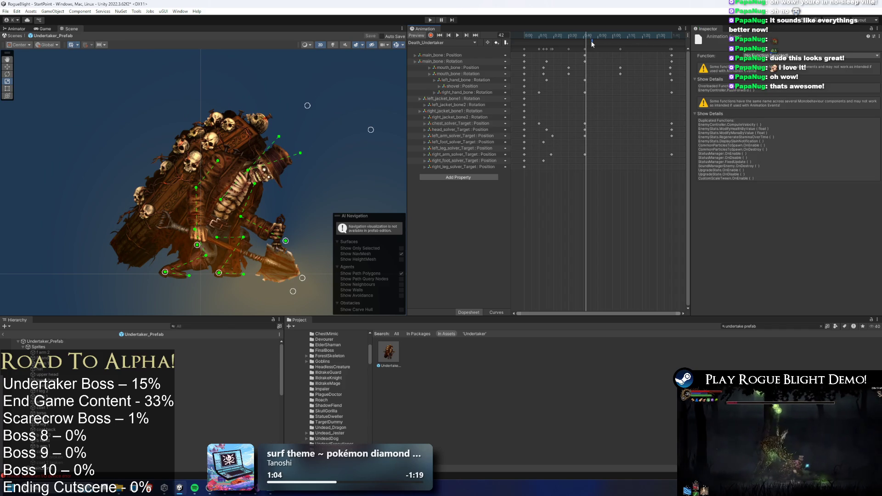
click(781, 56)
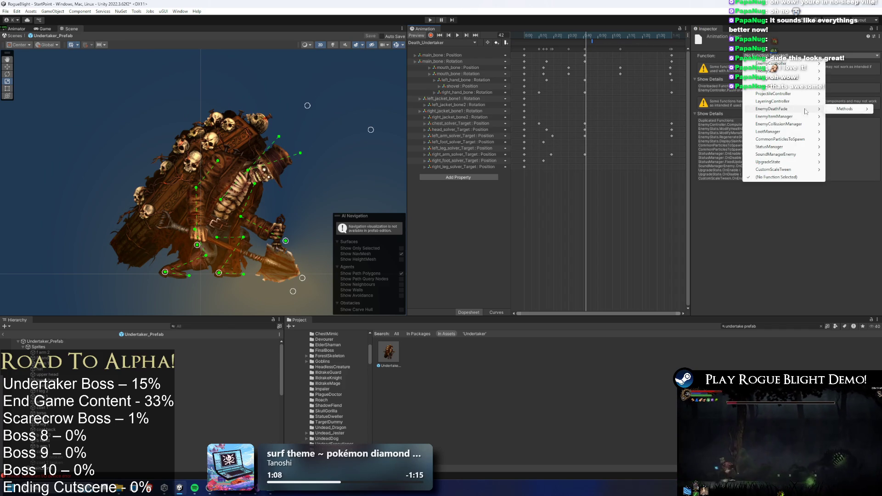
click(780, 131)
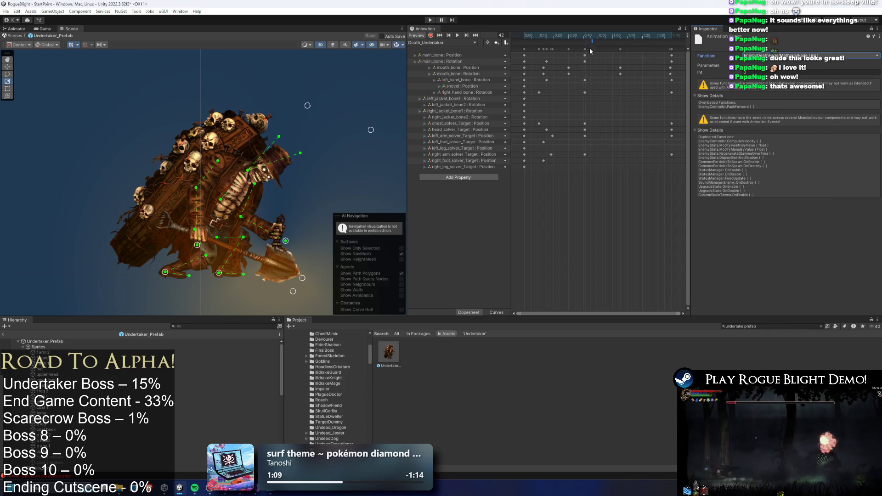
- Expand the Undertaker's Enemy Death Fade settings and locate its assigned death particle asset
click(71, 342)
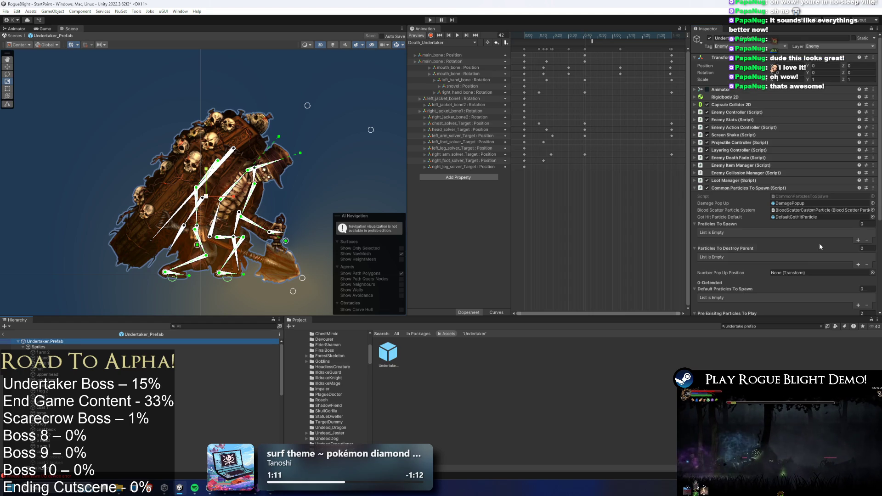
scroll(820, 243, down, 3)
scroll(837, 206, down, 2)
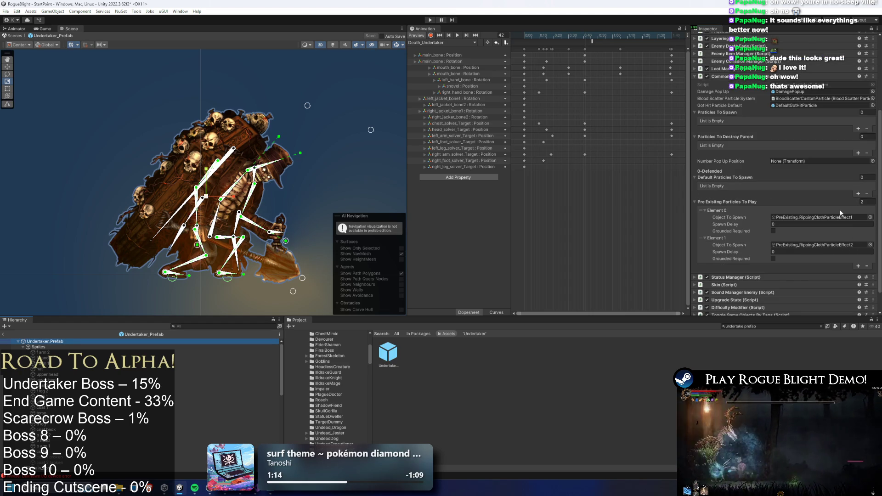
scroll(834, 167, up, 5)
click(773, 125)
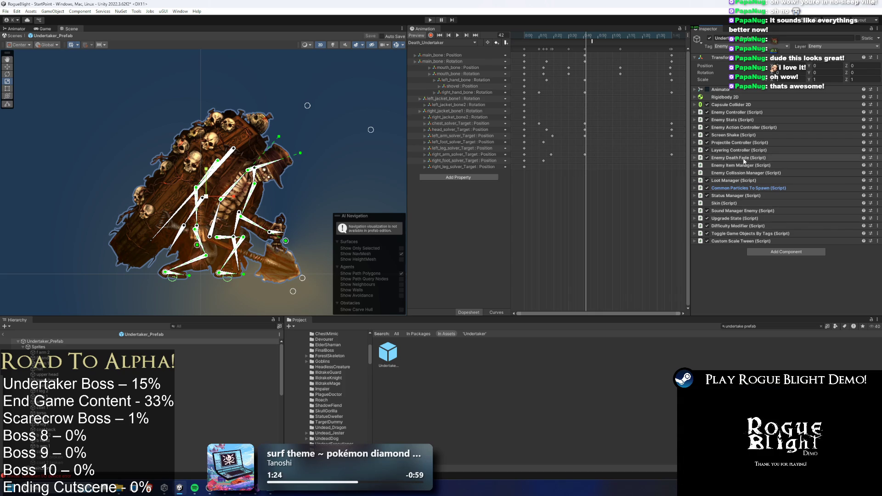
click(757, 157)
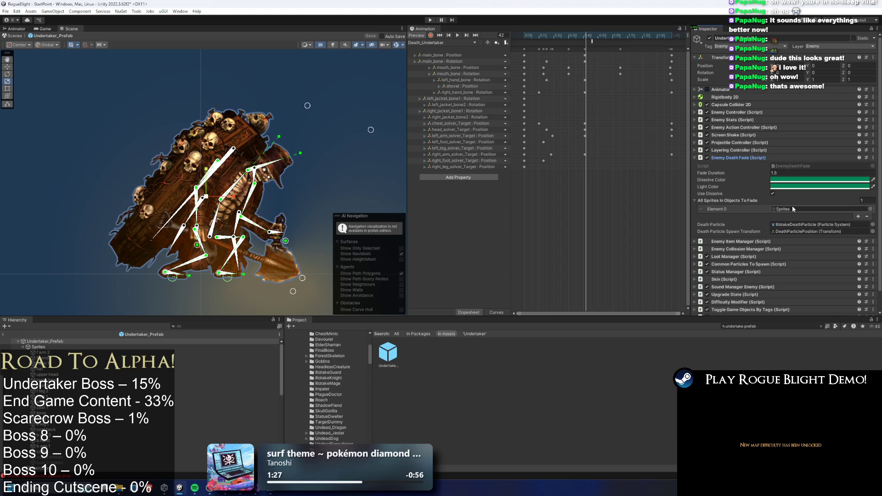
click(803, 232)
click(802, 225)
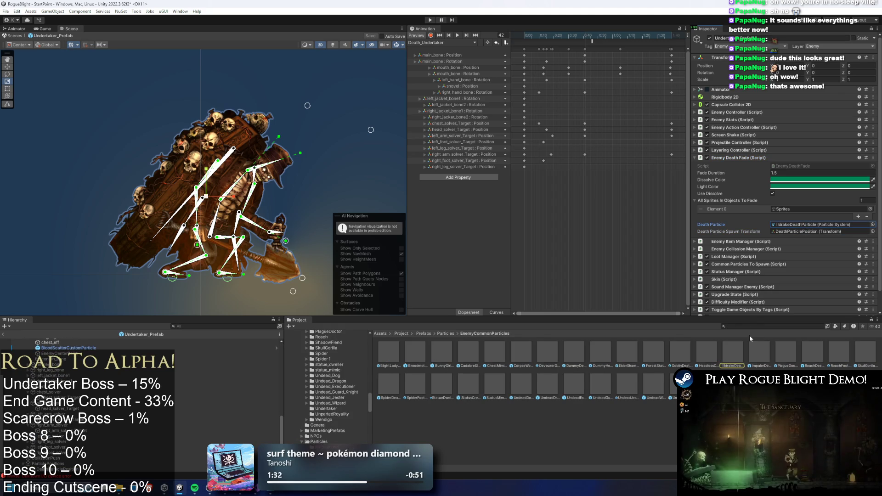
- Select the IldrakeDeathParticle 1 asset and begin renaming it
click(758, 356)
right_click(758, 357)
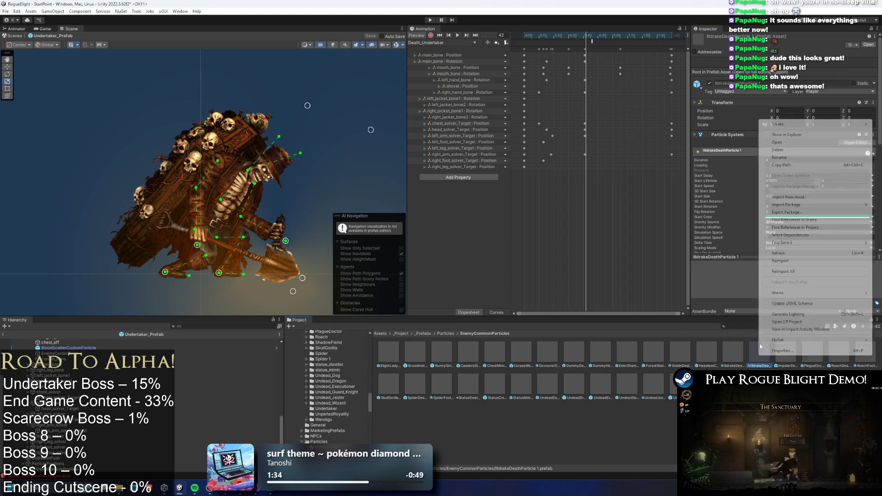
click(781, 156)
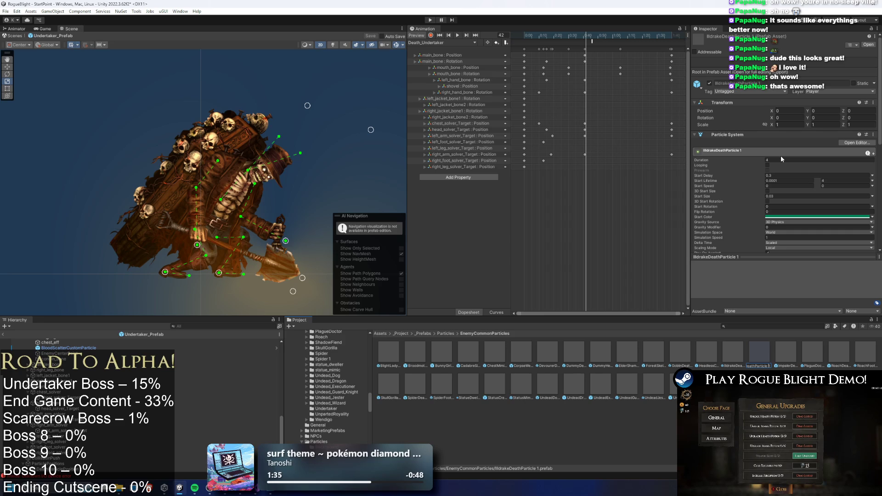
- Rename the asset to IlldrakeDeathParticle and cancel the accidental delete prompt
key(BackSpace)
key(BackSpace)
key(Return)
key(Delete)
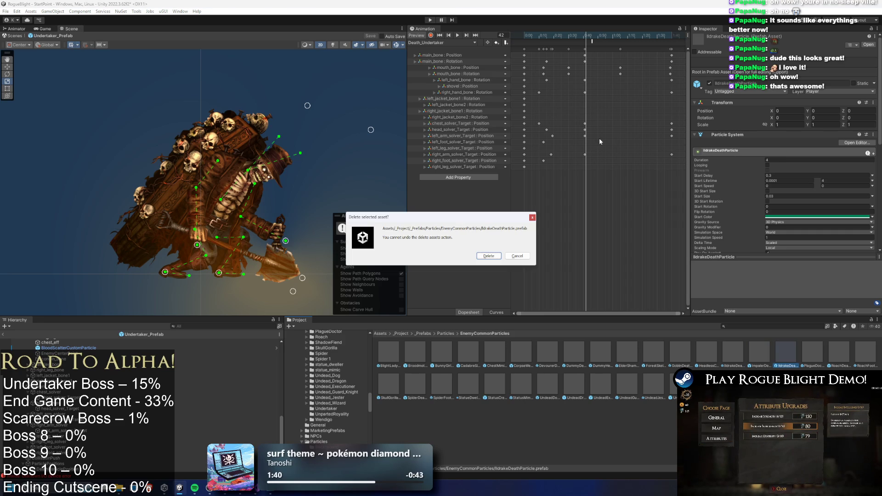
key(Return)
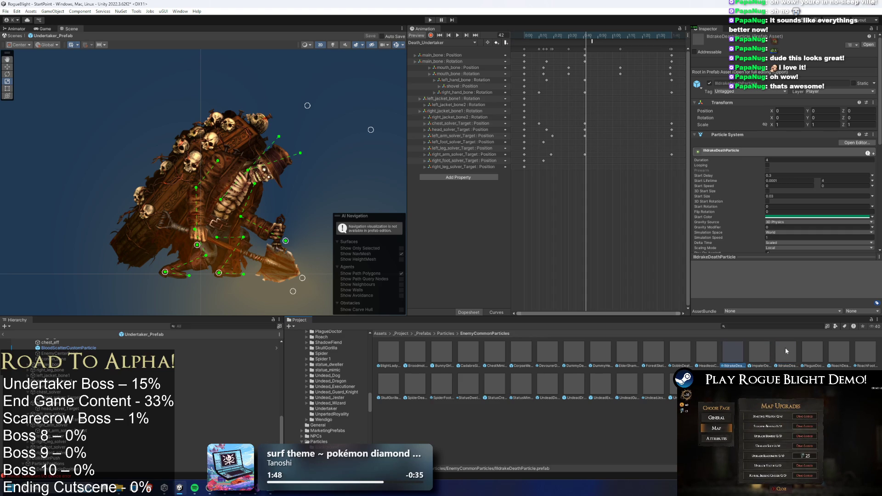
- Compare the two death particle assets, then start a new Project search
click(786, 348)
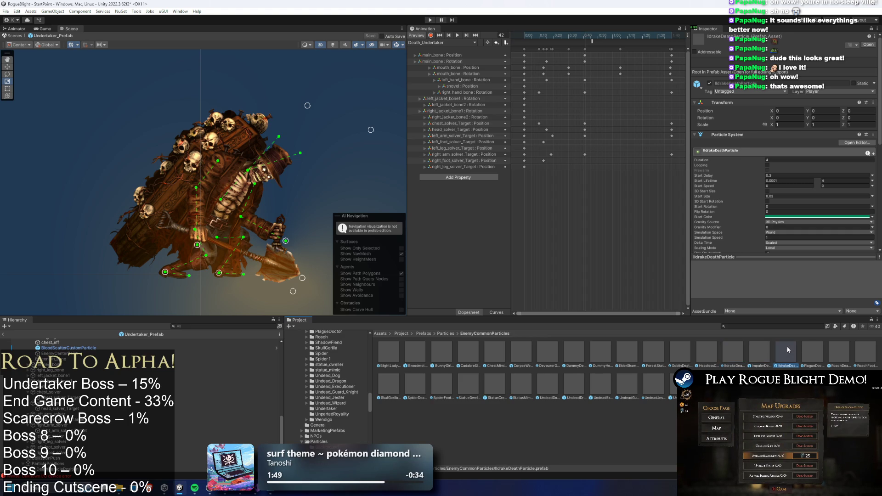
click(732, 354)
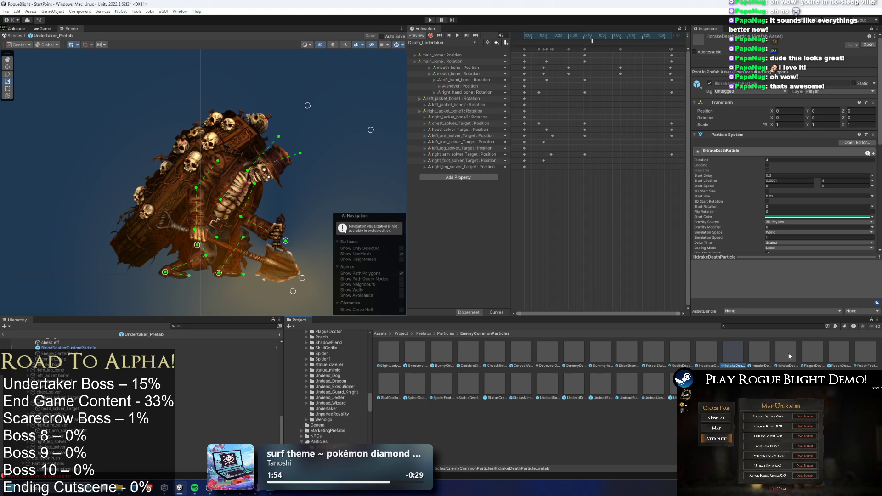
click(789, 353)
click(751, 327)
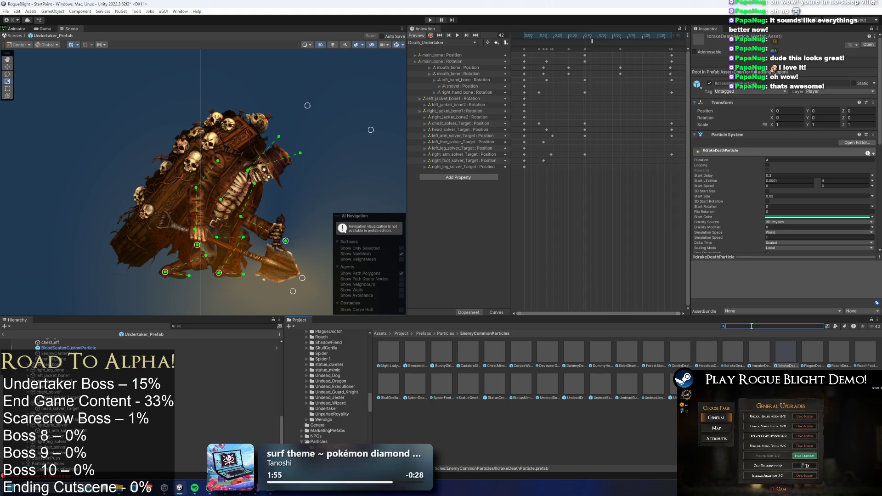
text(ildrake knigh)
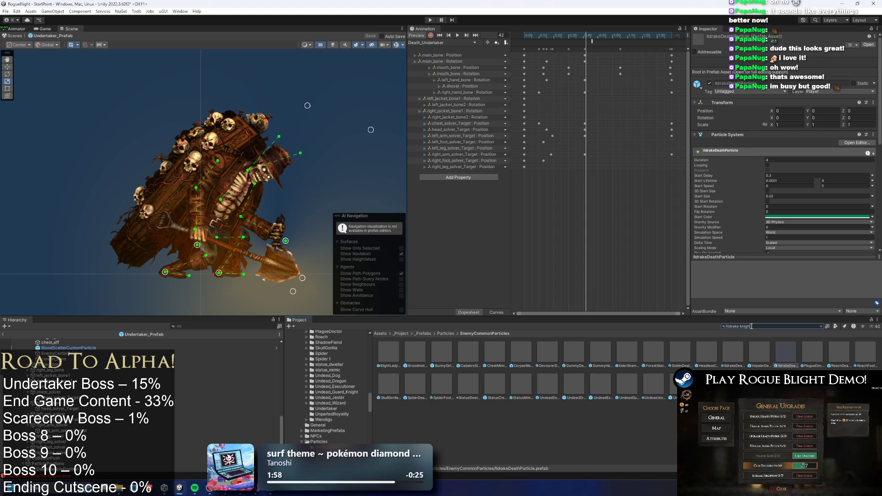
text(t)
click(703, 353)
scroll(826, 152, down, 5)
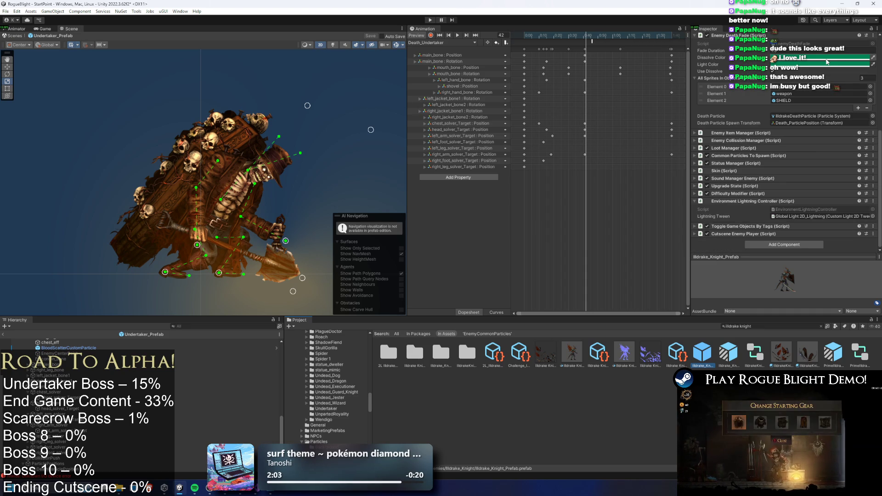
click(804, 117)
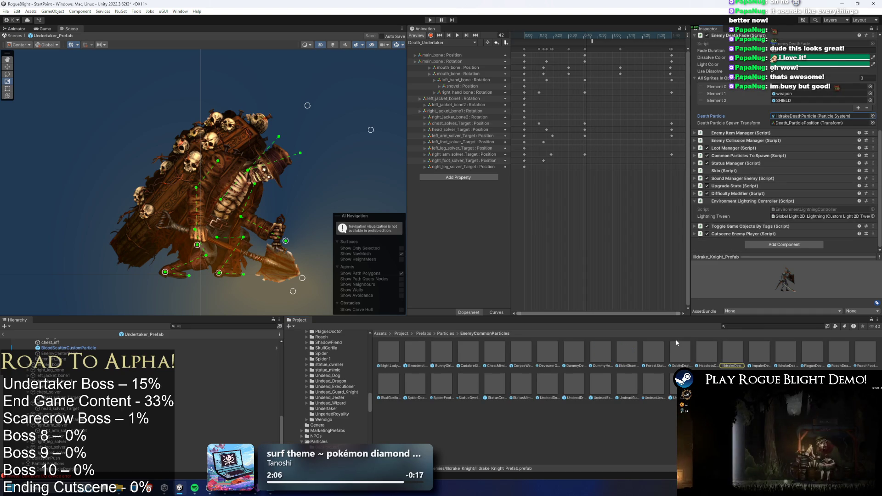
click(790, 352)
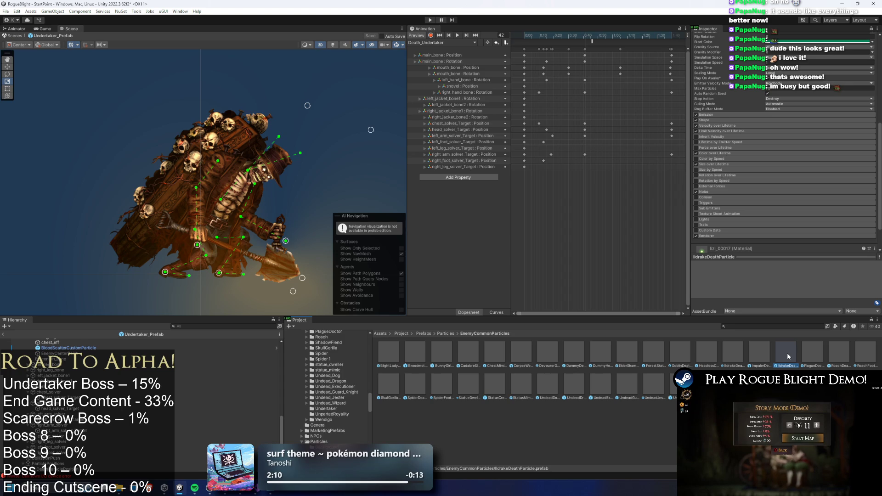
scroll(799, 223, down, 2)
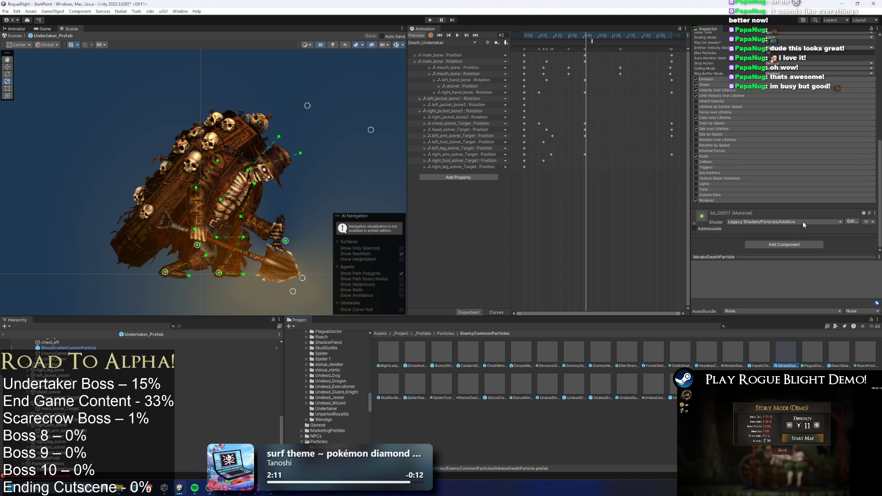
click(734, 352)
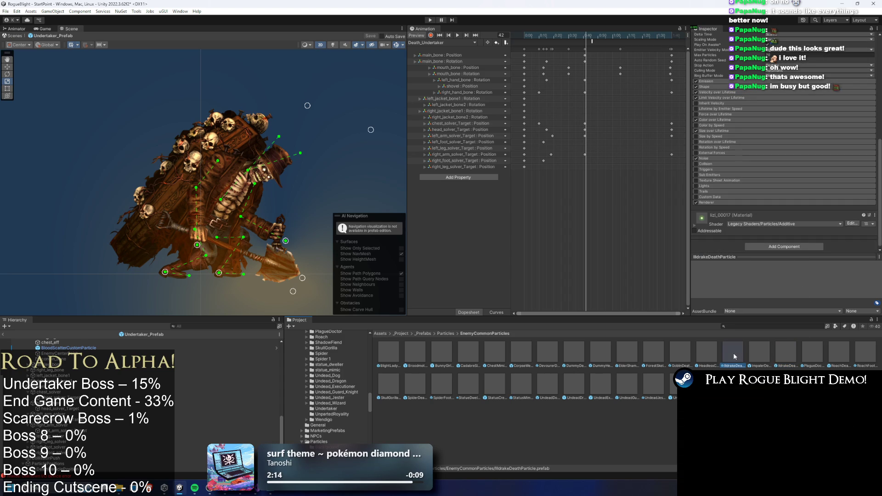
click(787, 348)
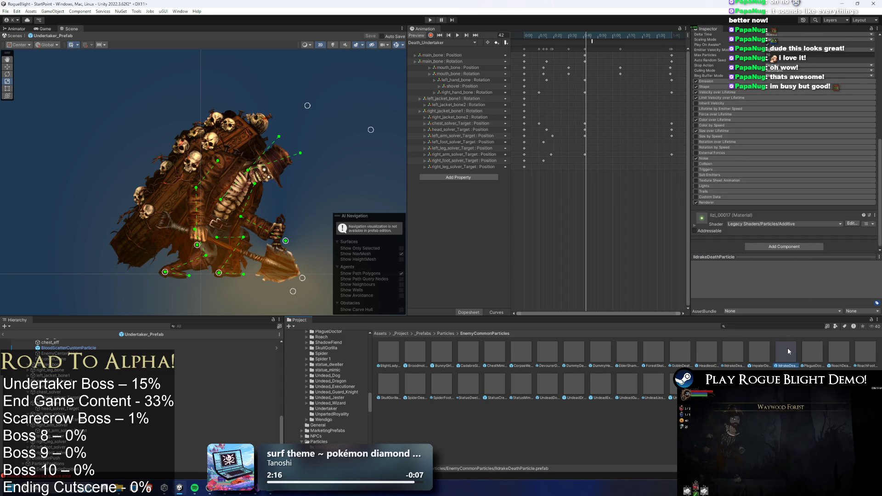
key(ctrl+d)
right_click(812, 354)
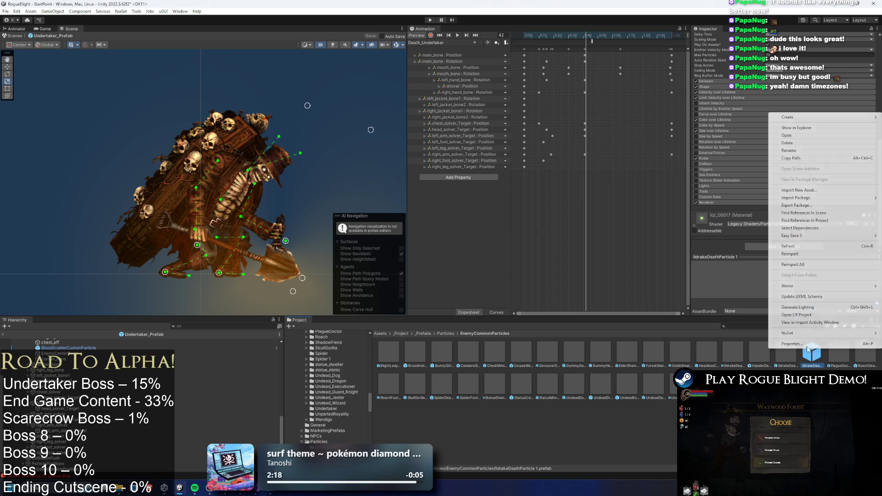
- Rename the duplicated particle asset to UndertakerDeathParticle
click(816, 151)
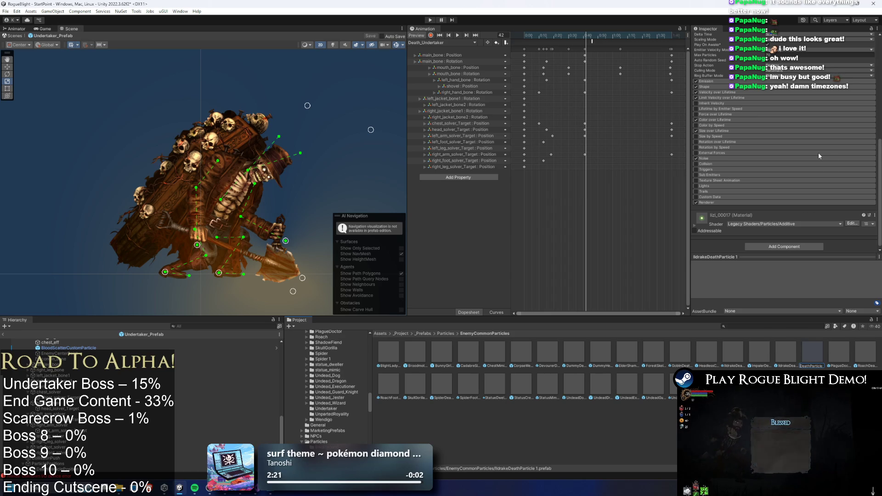
text(UndertakerDe)
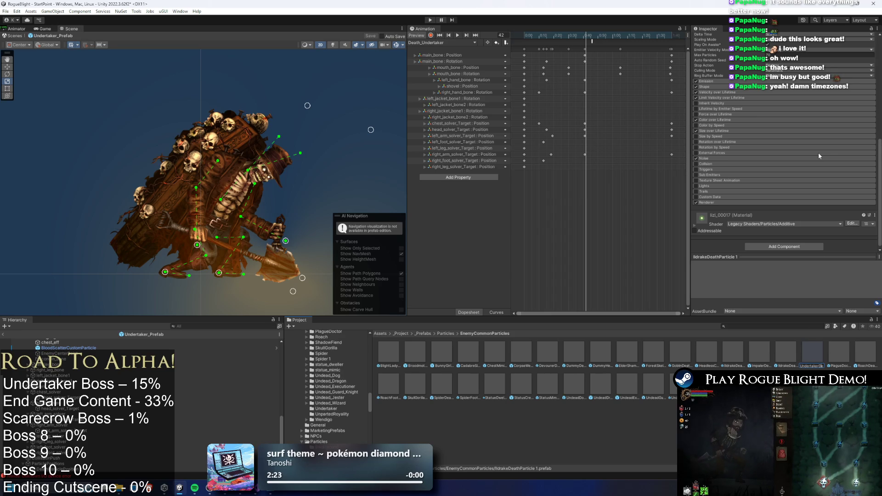
key(Return)
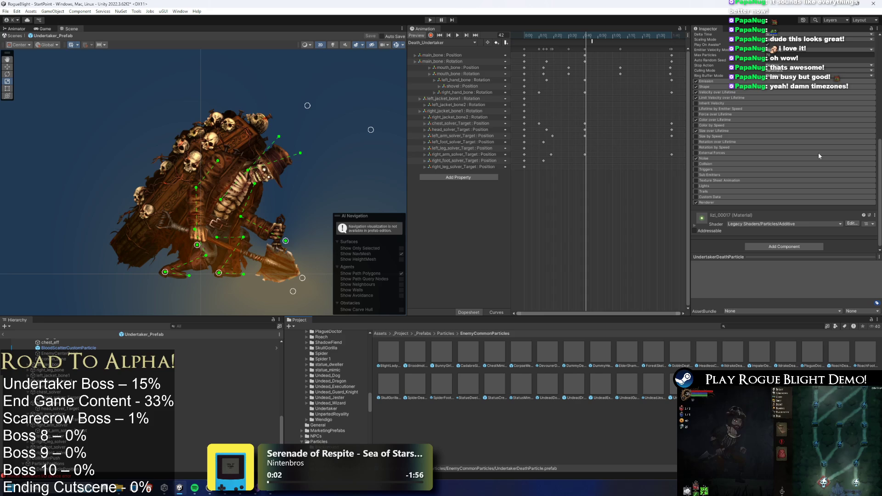
- Assign UndertakerDeathParticle as the Undertaker's Death Particle, then open it and save the prefab
scroll(87, 391, up, 10)
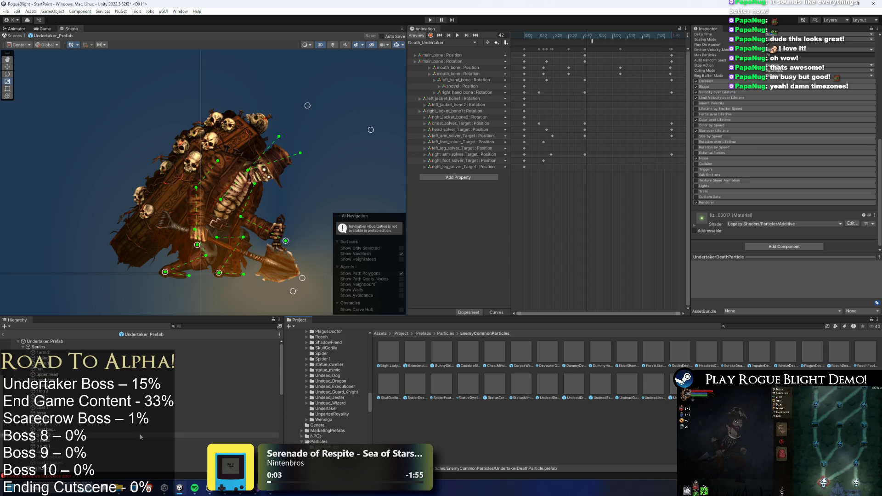
click(85, 341)
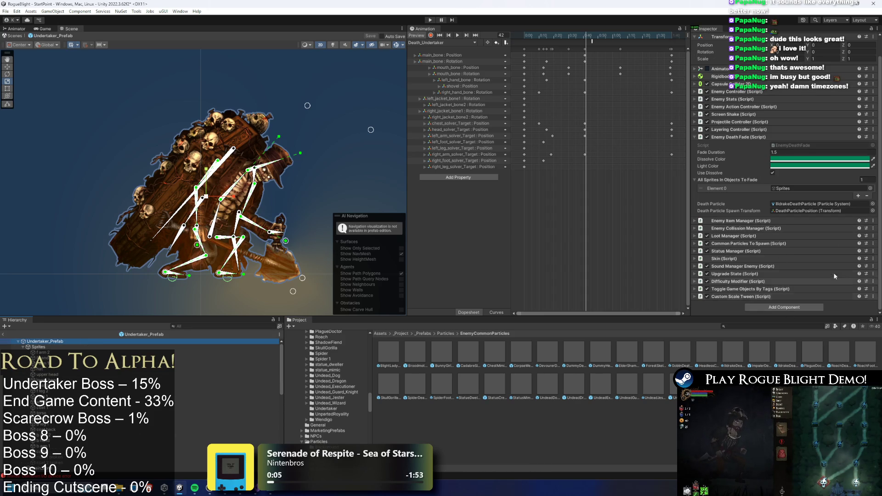
click(872, 204)
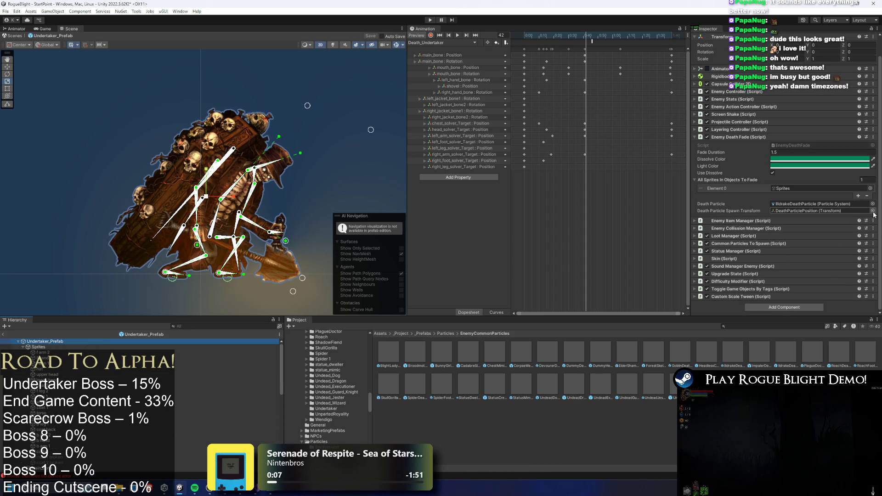
text(under)
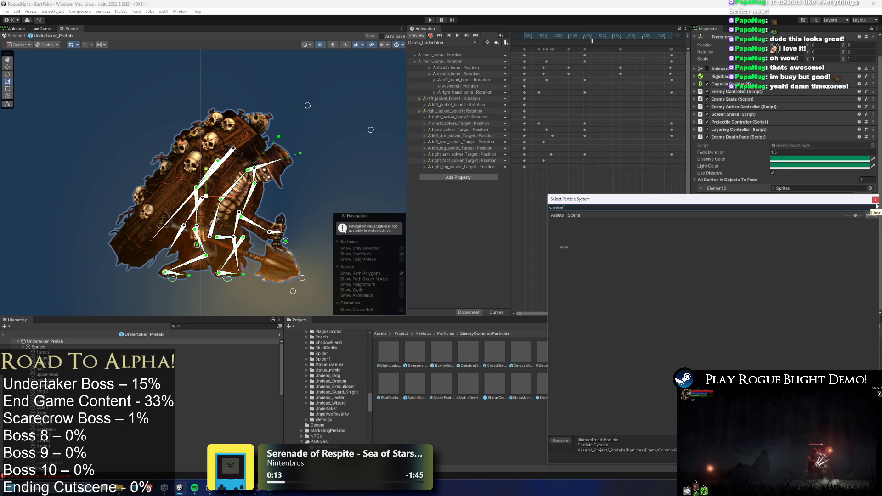
key(Escape)
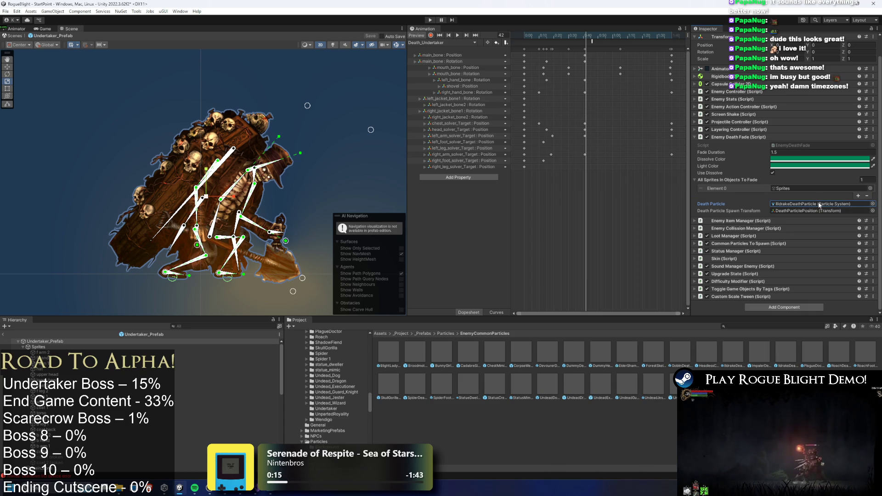
click(819, 205)
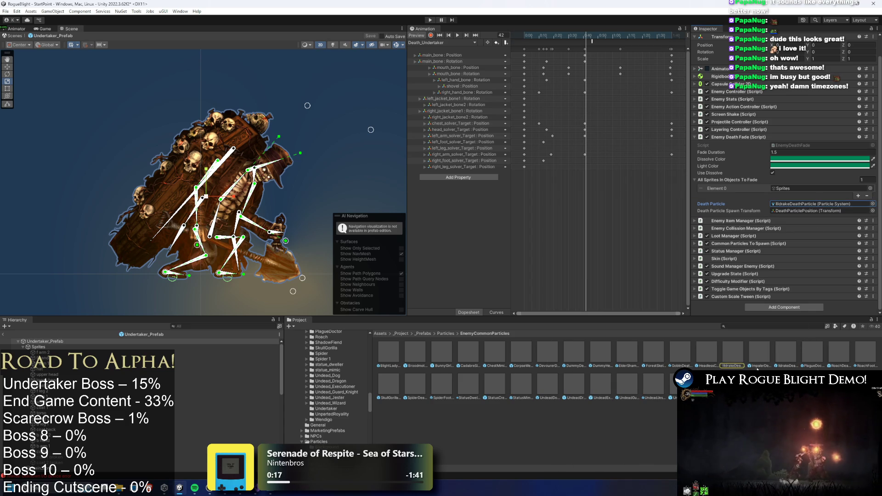
drag(673, 388, 819, 203)
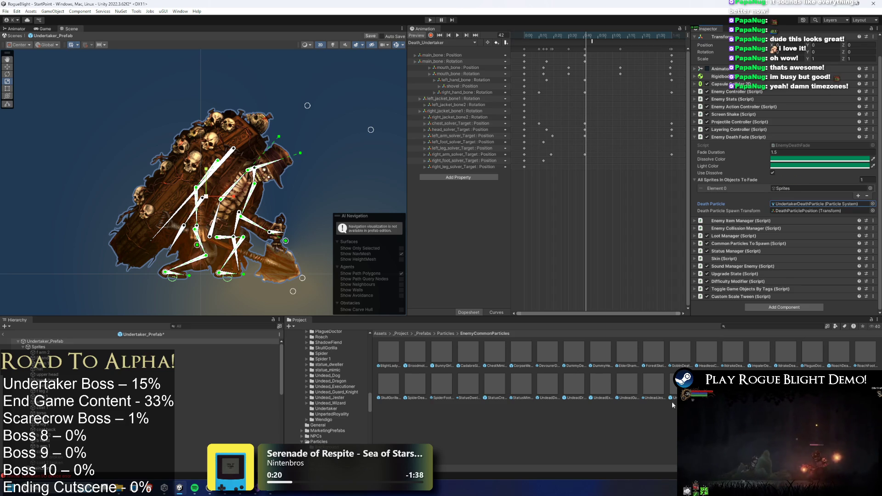
double_click(673, 388)
click(417, 256)
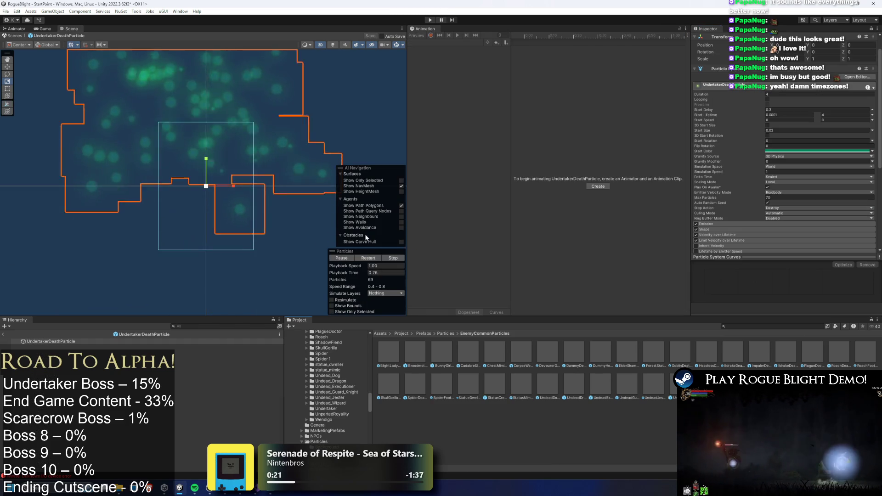
- Leave prefab mode, reopen Undertaker_Prefab, and inspect its DeathParticlePosition spawn point
click(7, 335)
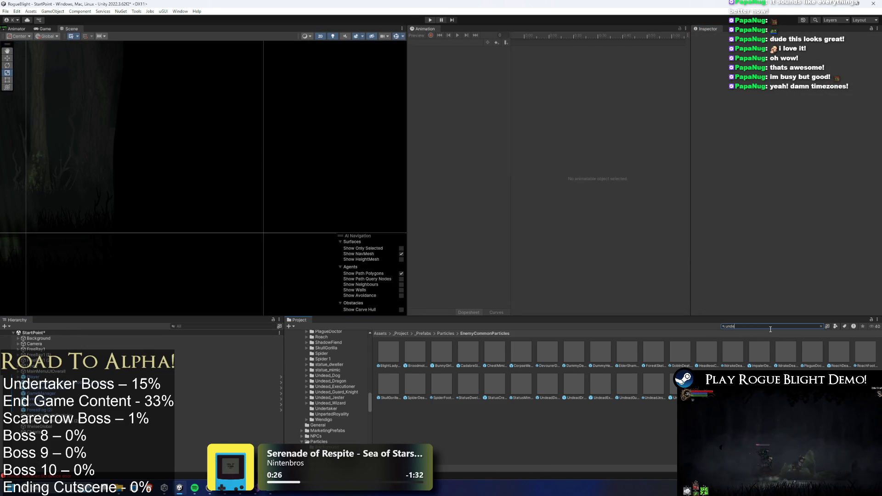
text(rtake pr)
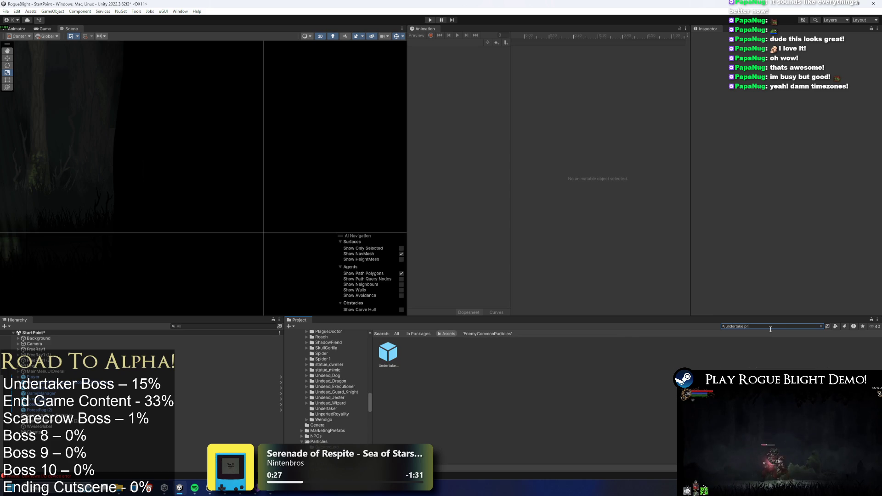
double_click(396, 352)
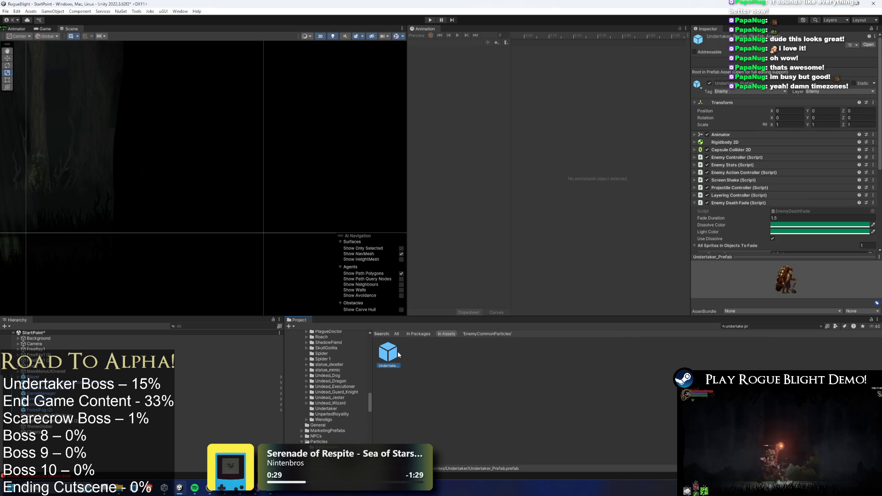
scroll(839, 198, down, 2)
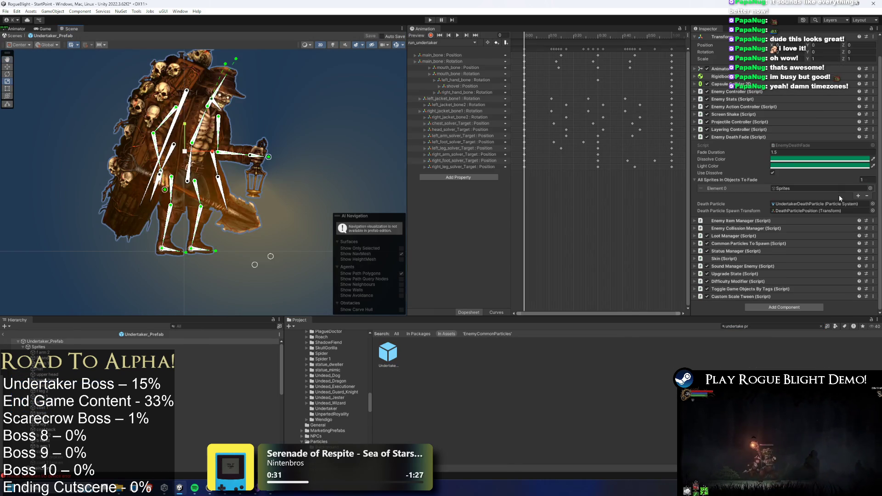
double_click(803, 212)
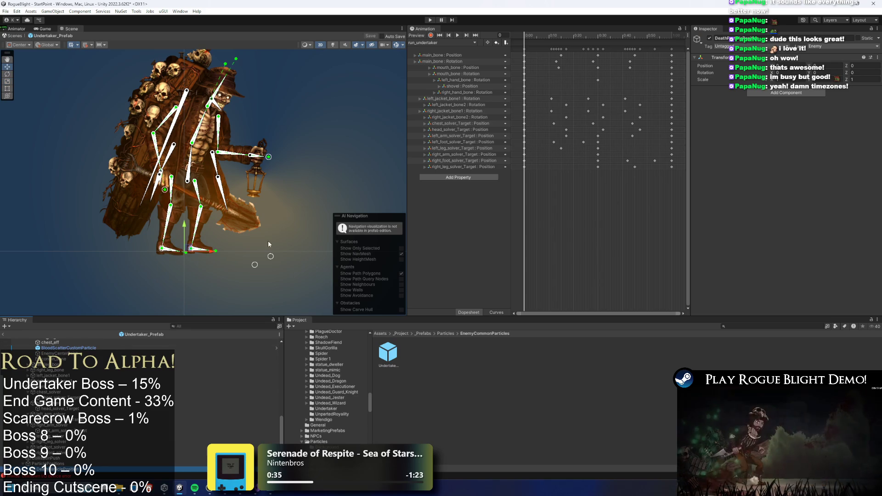
- Select the UndertakerDeathParticle child in the Hierarchy to preview the effect on the boss
key(w)
scroll(79, 359, up, 5)
click(74, 340)
scroll(807, 210, down, 2)
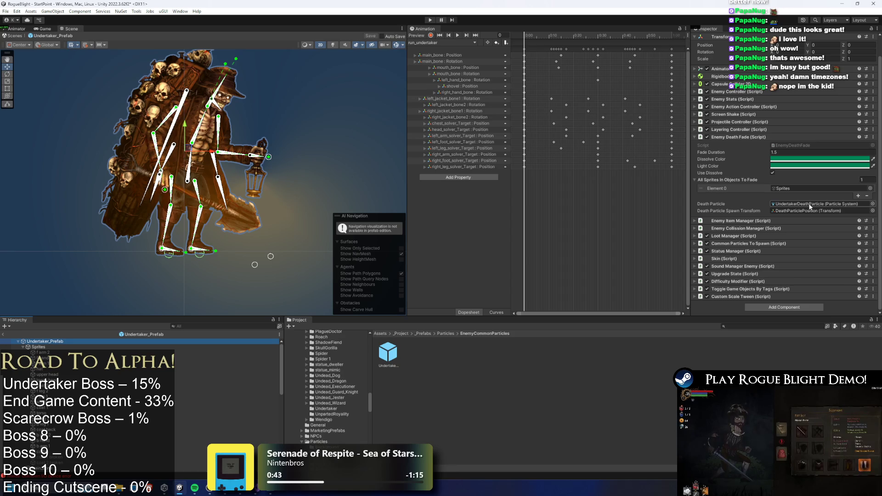
click(810, 205)
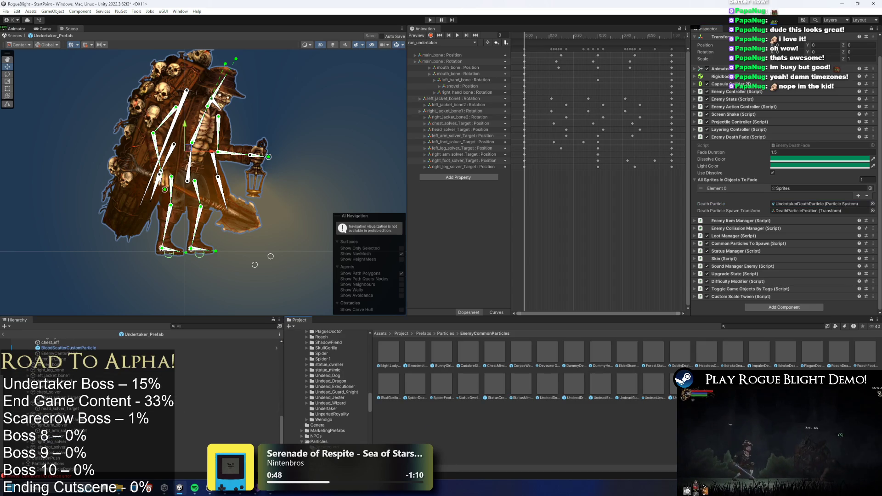
click(59, 469)
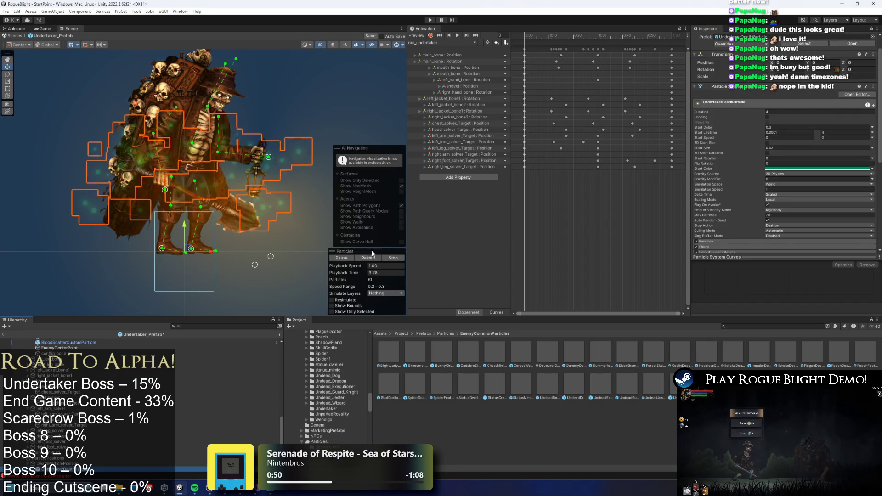
- Preview the boss in the Death_Undertaker clip and nudge the death particle up and right
mouse_move(348, 275)
mouse_down()
mouse_move(398, 276)
mouse_move(565, 44)
mouse_move(593, 35)
mouse_up()
click(432, 43)
click(441, 50)
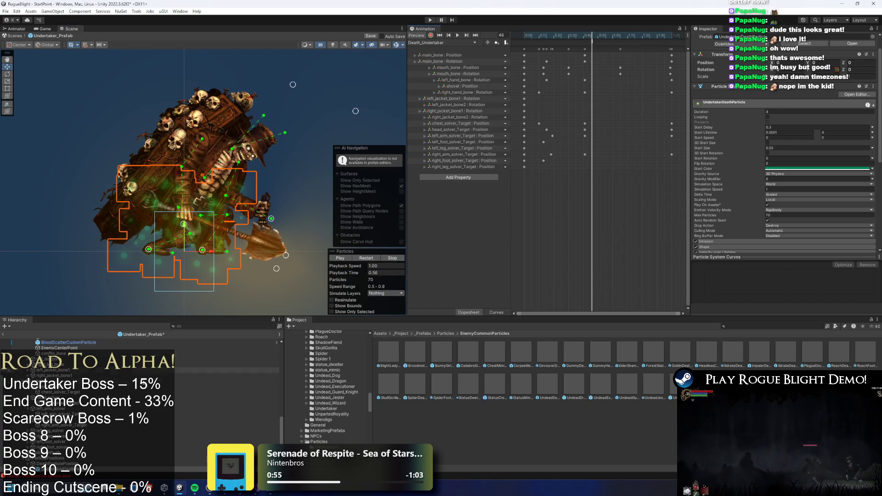
mouse_move(187, 248)
mouse_down()
mouse_move(192, 195)
mouse_move(206, 186)
mouse_up()
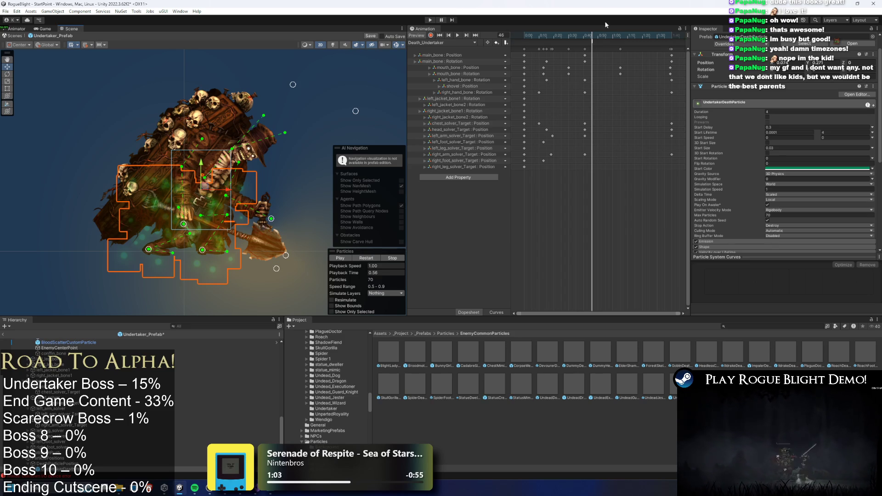
drag(362, 275, 347, 276)
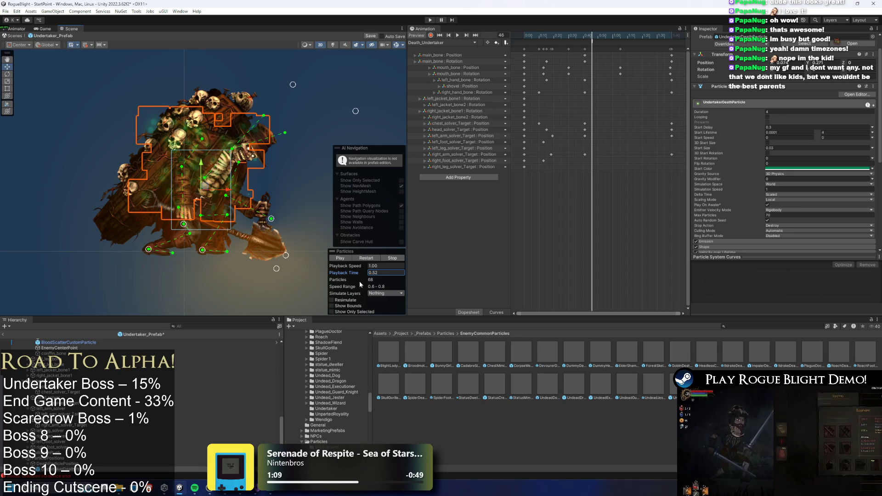
- Select the death particle object and scrub its preview between 0.20 and 0.53 seconds
click(69, 468)
click(68, 464)
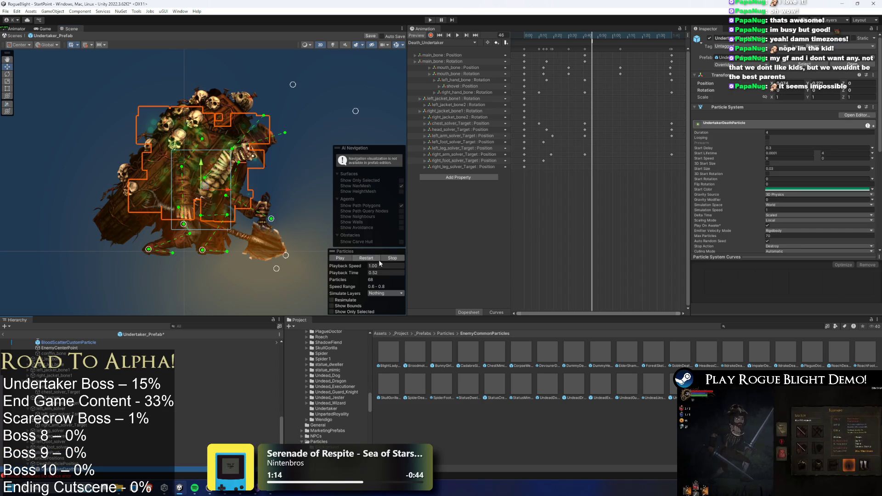
mouse_move(345, 273)
mouse_down()
mouse_move(289, 282)
mouse_move(342, 281)
mouse_up()
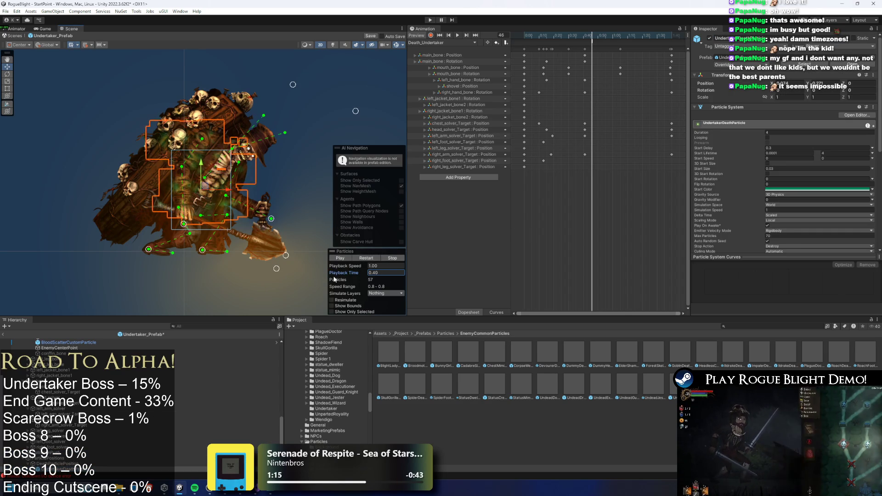
scroll(800, 199, down, 5)
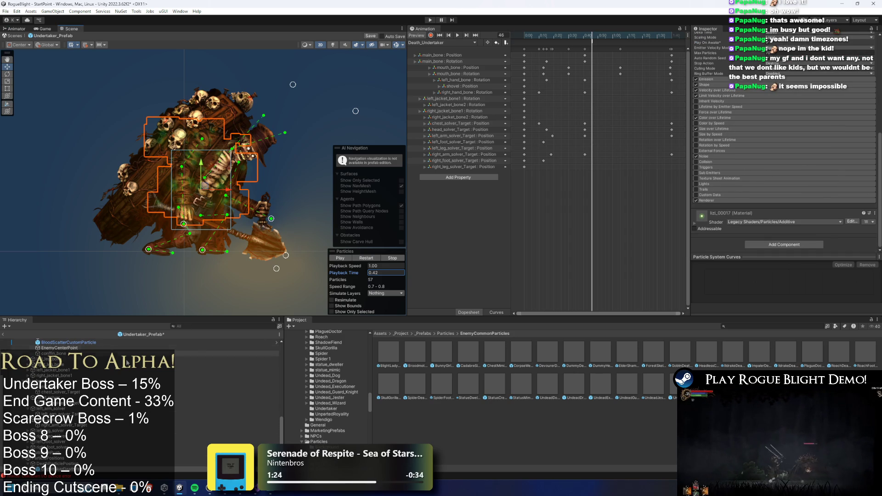
drag(359, 273, 386, 270)
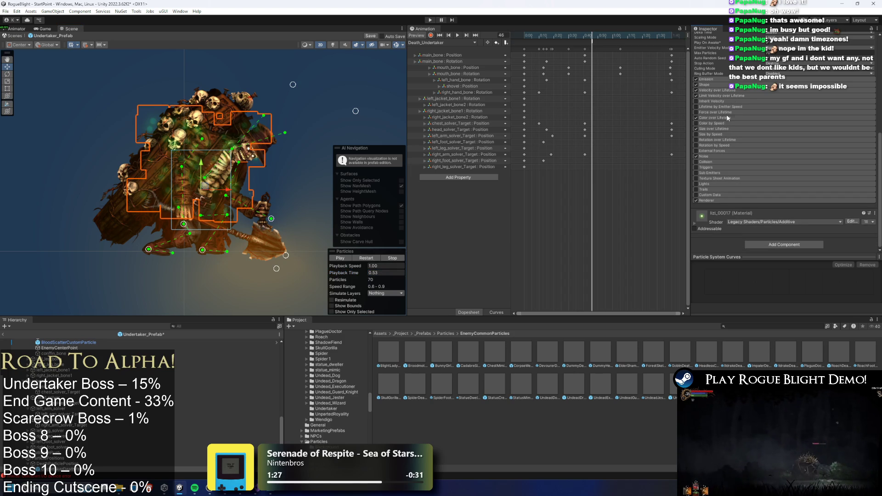
scroll(758, 118, up, 4)
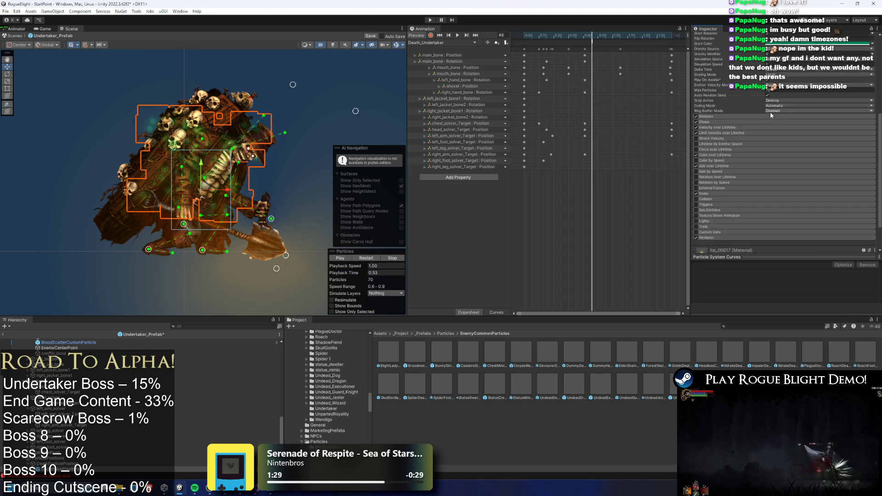
scroll(776, 101, down, 4)
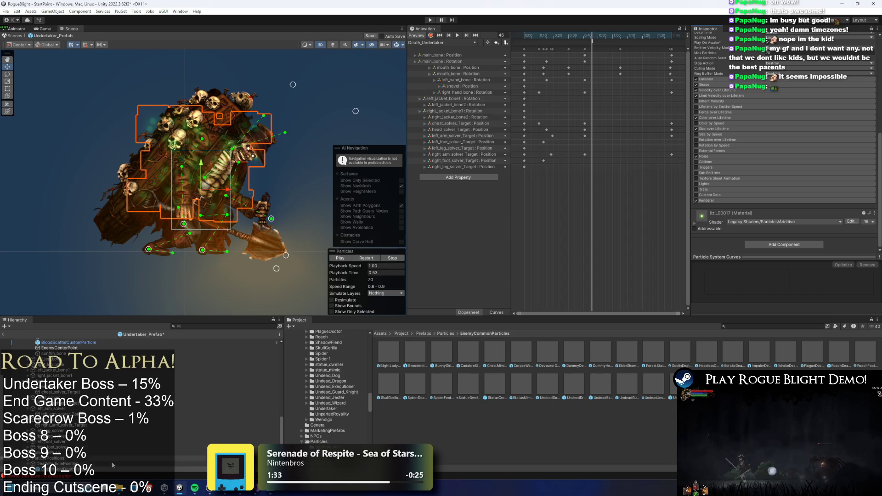
- Restart UndertakerDeathParticle and raise its Shape box Y scale from 0.35 to 0.53
click(11, 343)
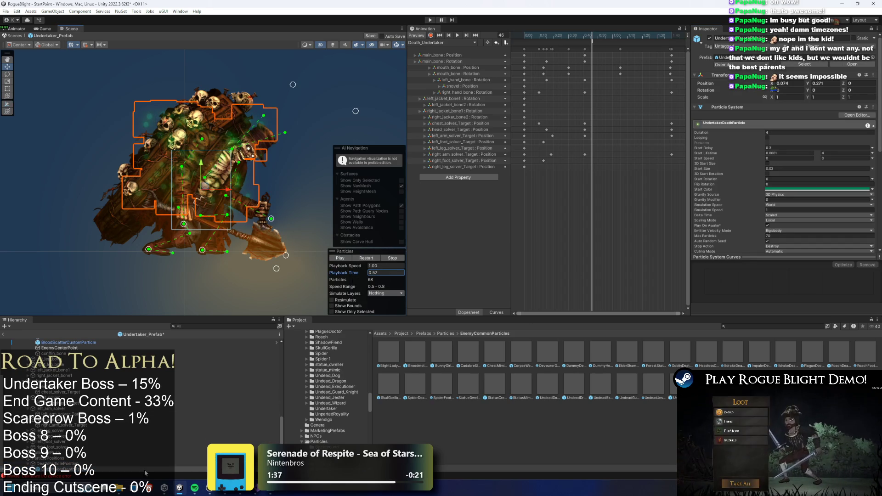
scroll(782, 155, down, 5)
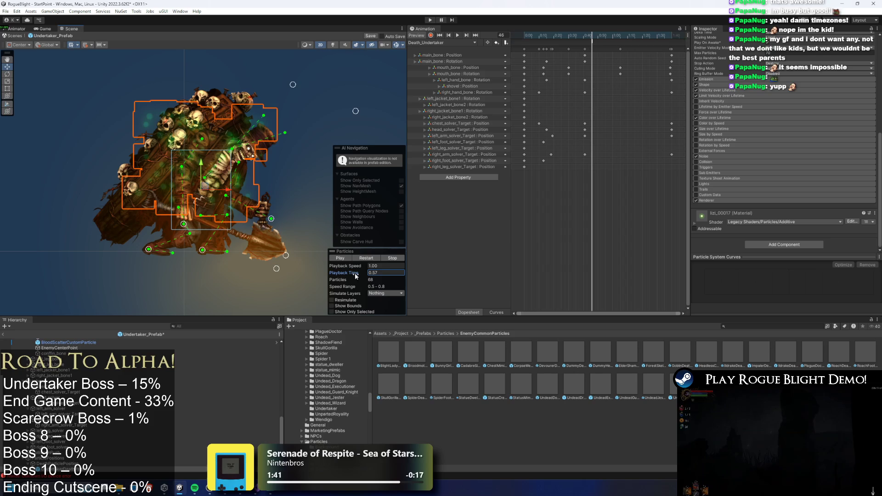
click(374, 258)
scroll(783, 153, up, 4)
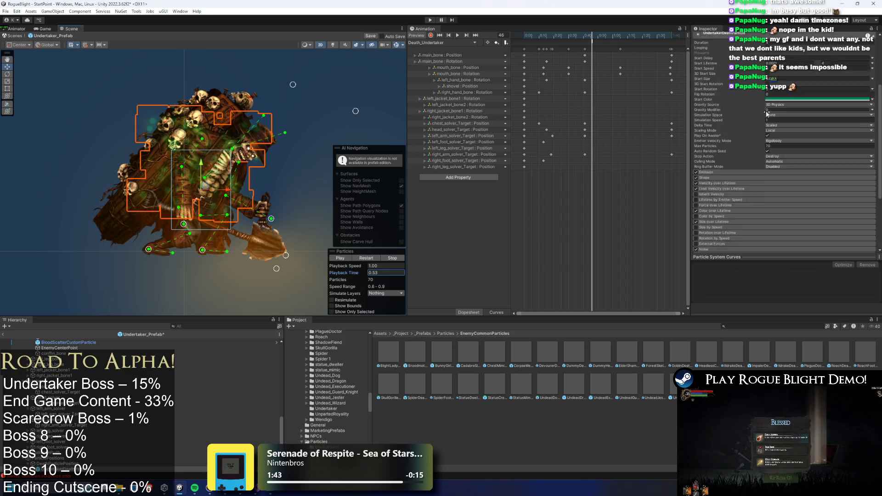
scroll(782, 153, down, 3)
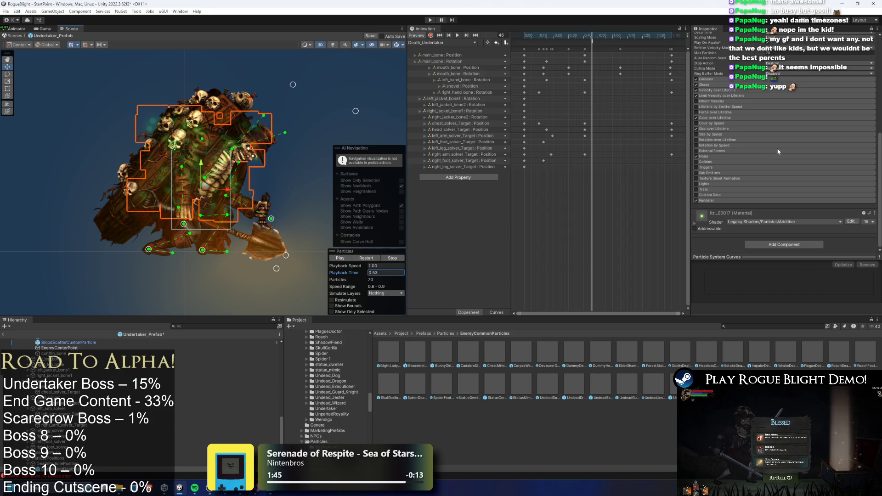
scroll(800, 153, up, 8)
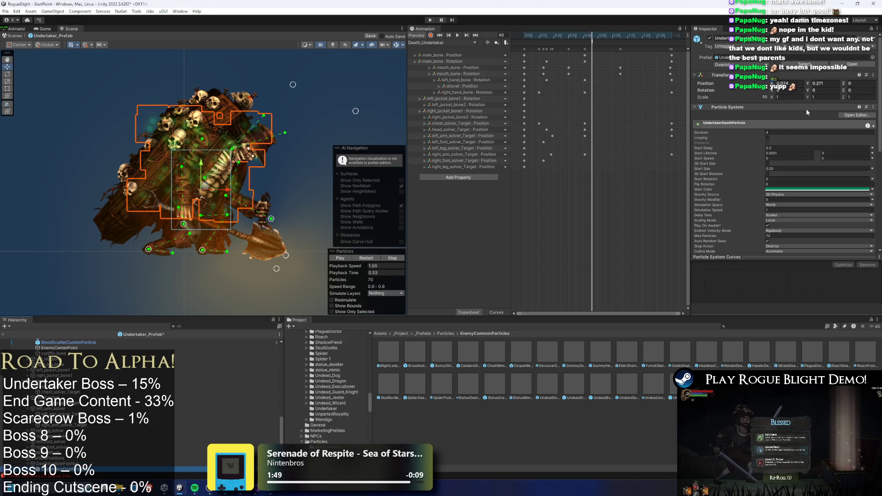
scroll(806, 108, down, 4)
scroll(813, 125, down, 3)
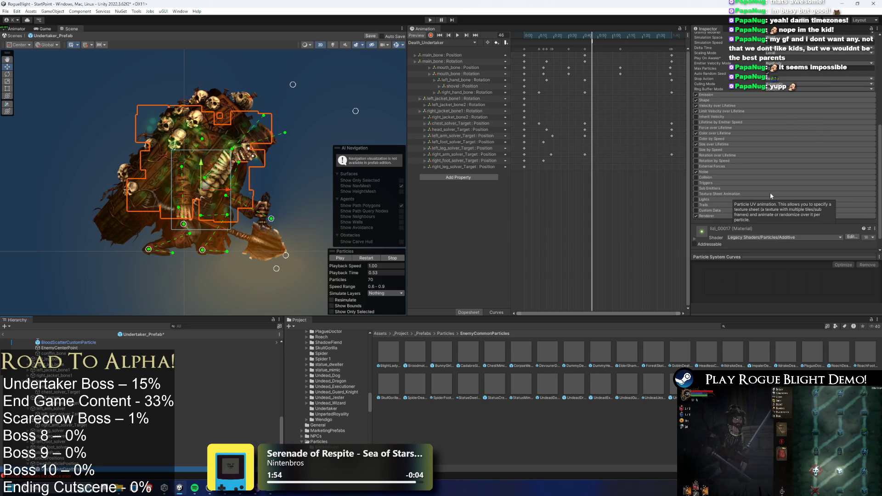
click(724, 99)
drag(805, 137, 770, 134)
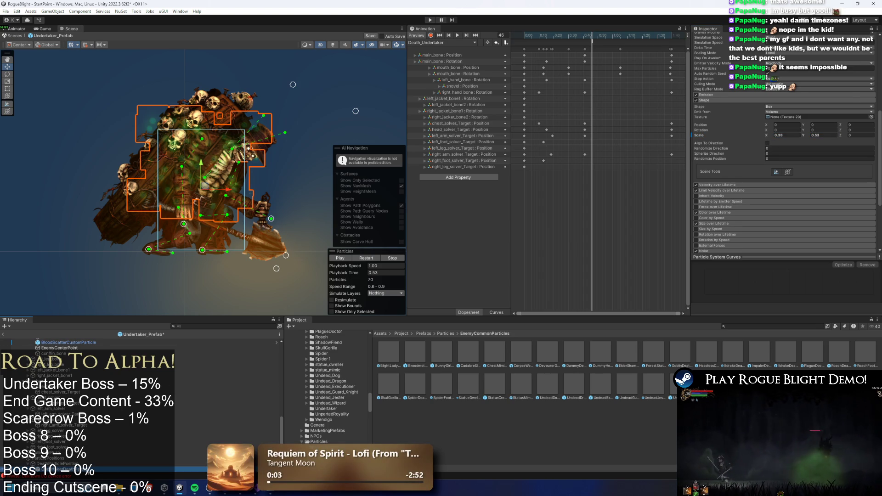
click(215, 306)
click(226, 174)
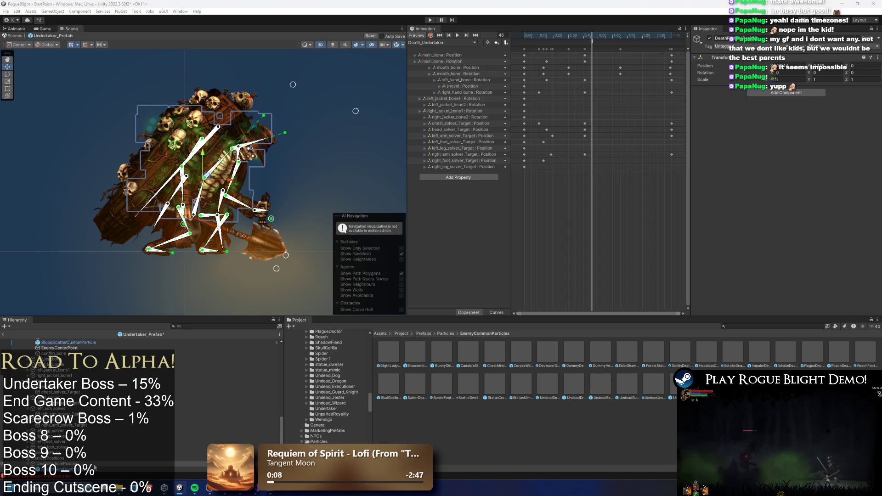
- Move the DeathParticlePosition spawn point and UndertakerDeathParticle higher on the Undertaker's body
click(95, 468)
click(819, 83)
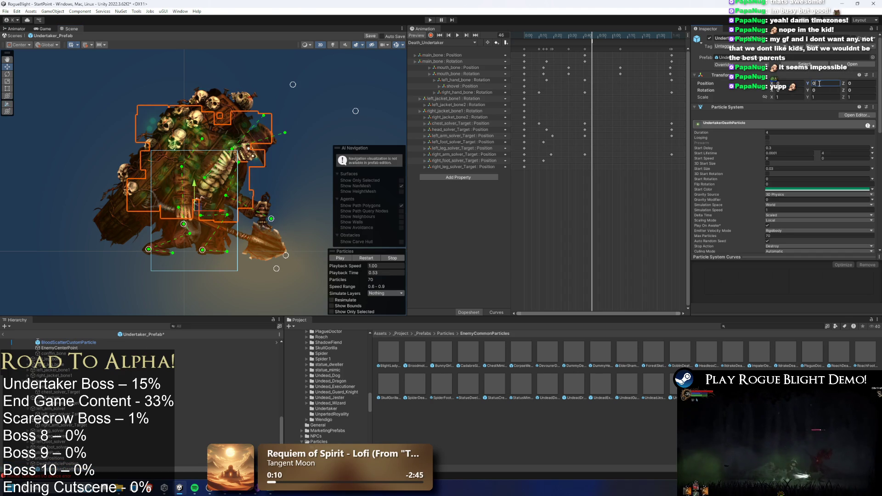
click(210, 251)
drag(198, 208, 205, 187)
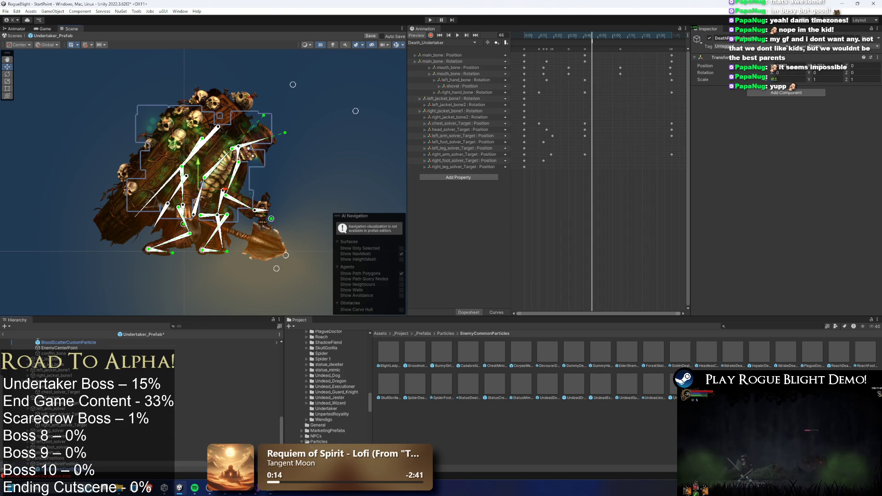
click(193, 469)
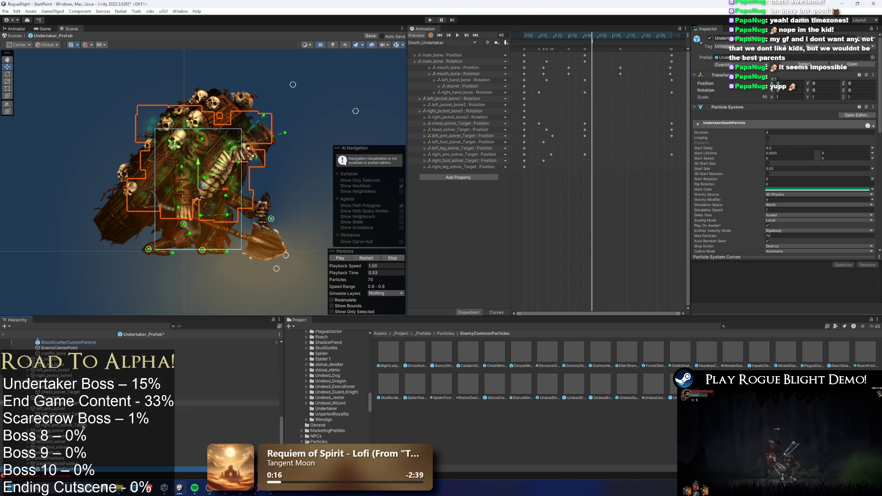
drag(200, 188, 197, 185)
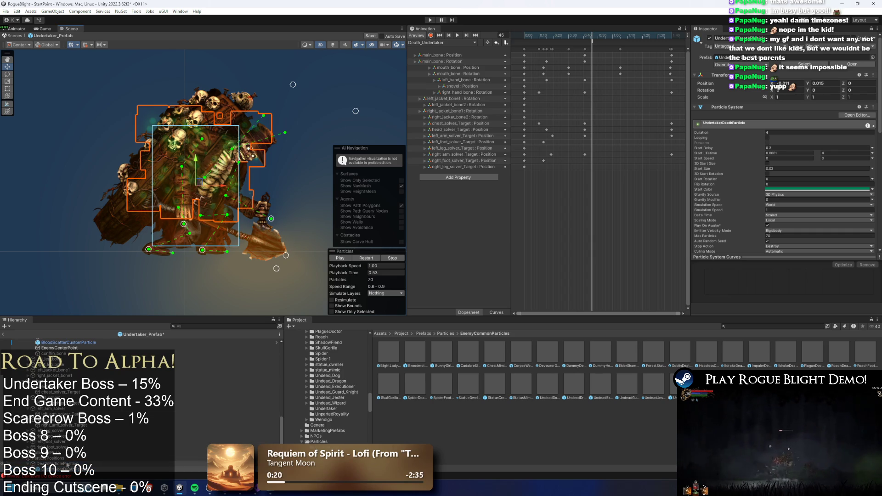
click(68, 465)
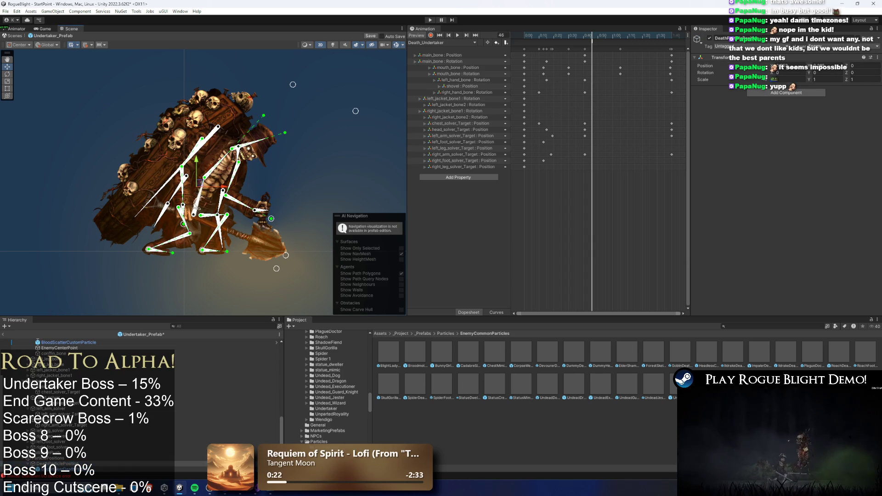
click(74, 470)
- Scrub the particle preview between about 0.41 and 0.54 seconds to check the burst around the boss
mouse_move(353, 276)
mouse_down()
mouse_move(296, 279)
mouse_move(328, 280)
mouse_up()
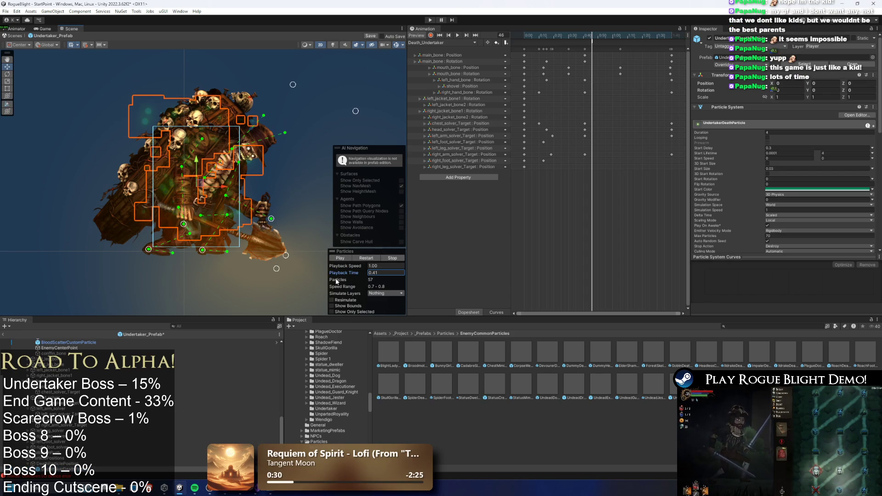
mouse_move(374, 278)
mouse_down()
mouse_move(385, 274)
mouse_move(354, 275)
mouse_up()
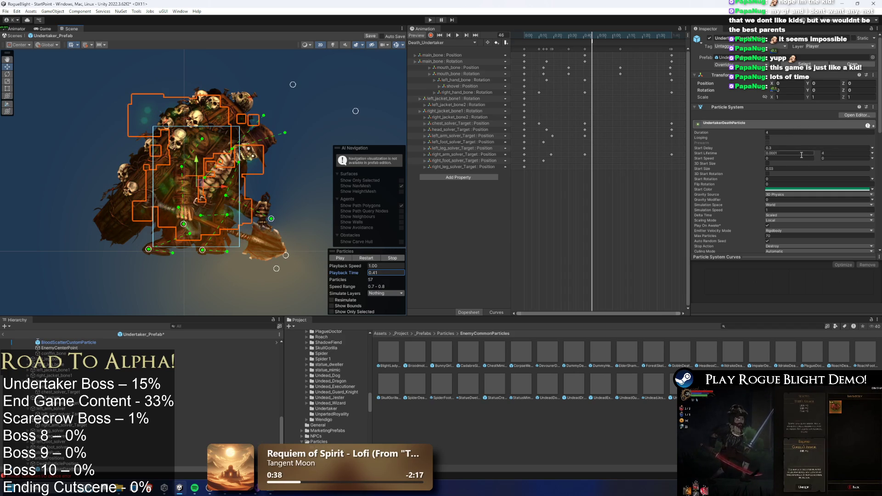
scroll(778, 157, down, 10)
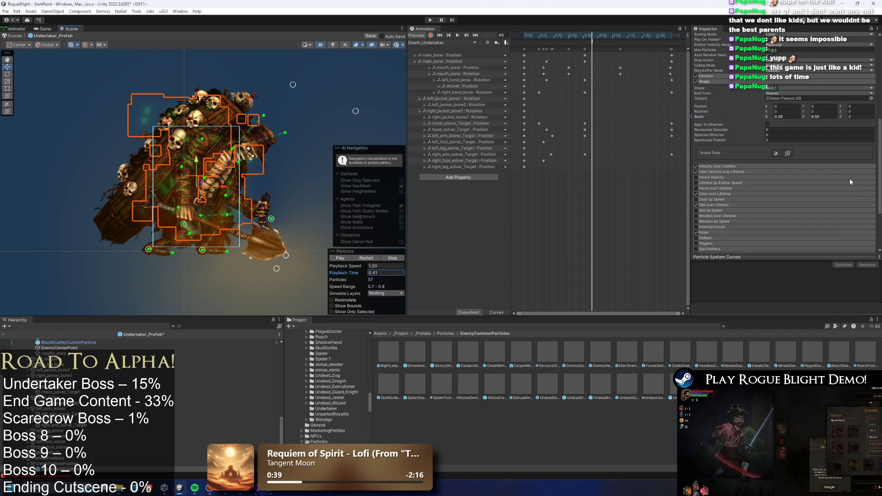
scroll(822, 174, down, 4)
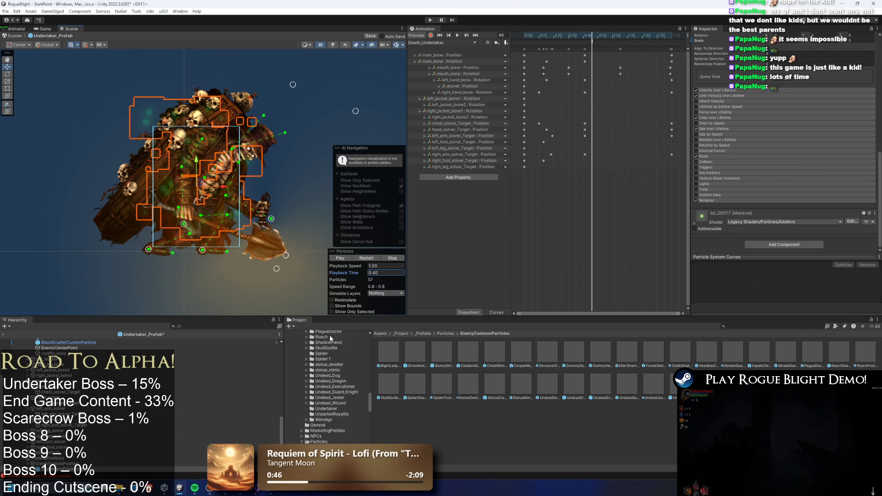
drag(373, 275, 340, 274)
drag(329, 274, 356, 271)
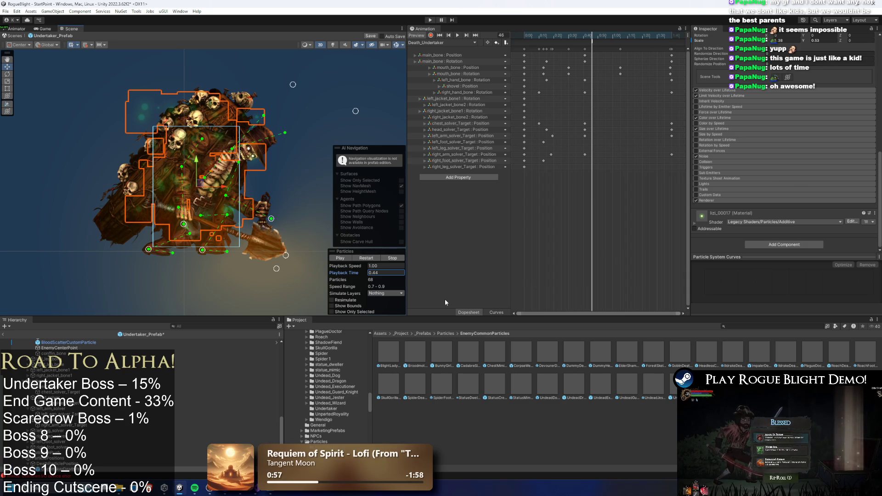
click(62, 464)
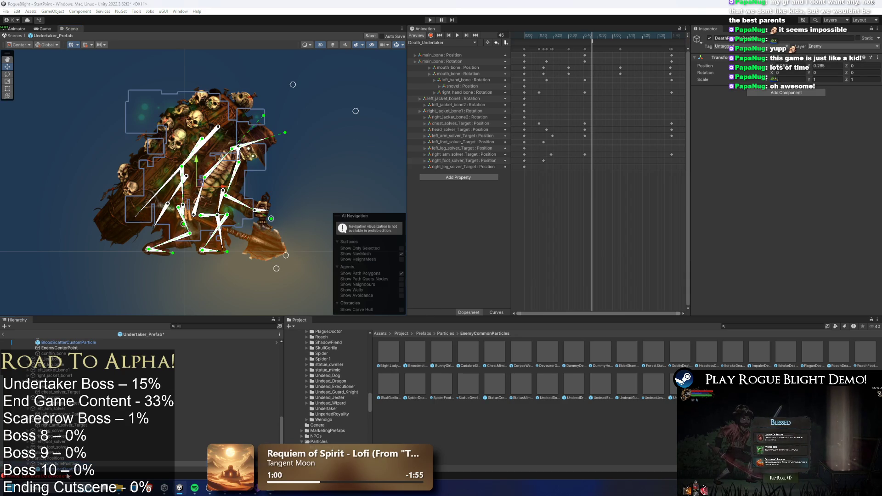
- Check Undertaker_Prefab's Enemy Death Fade references to Sprites, UndertakerDeathParticle and DeathParticlePosition at frame 42
click(71, 470)
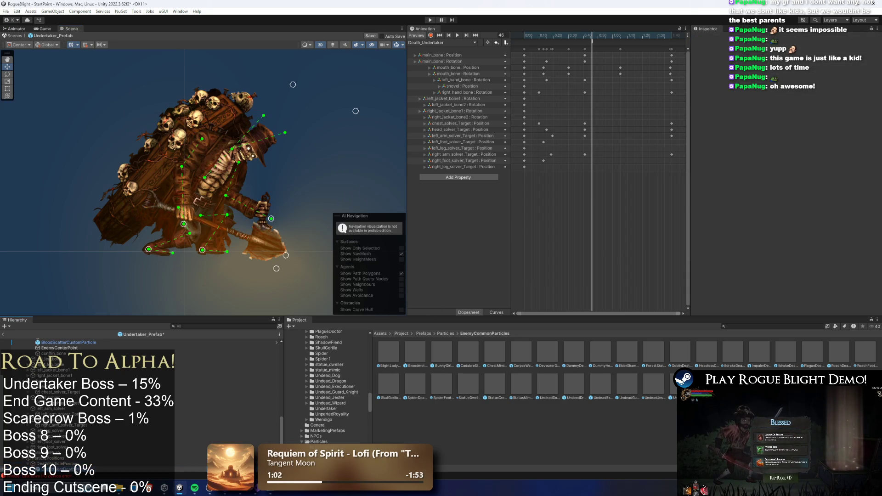
scroll(87, 390, up, 5)
click(88, 342)
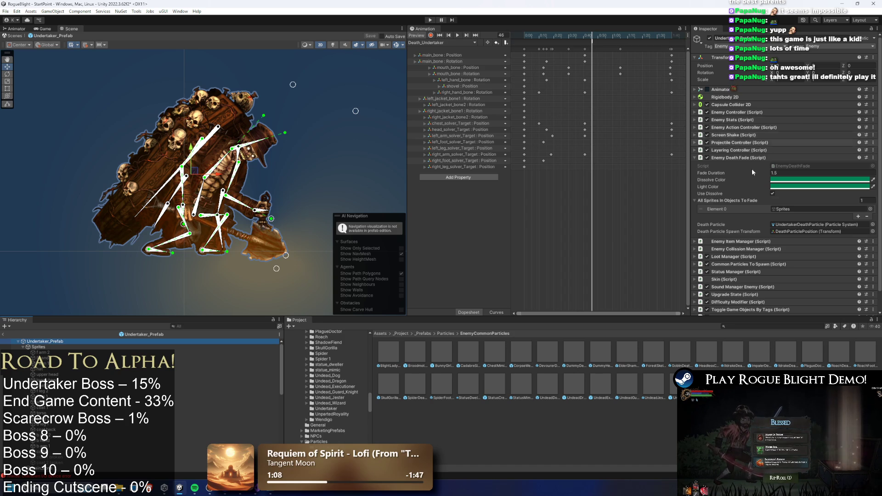
click(798, 209)
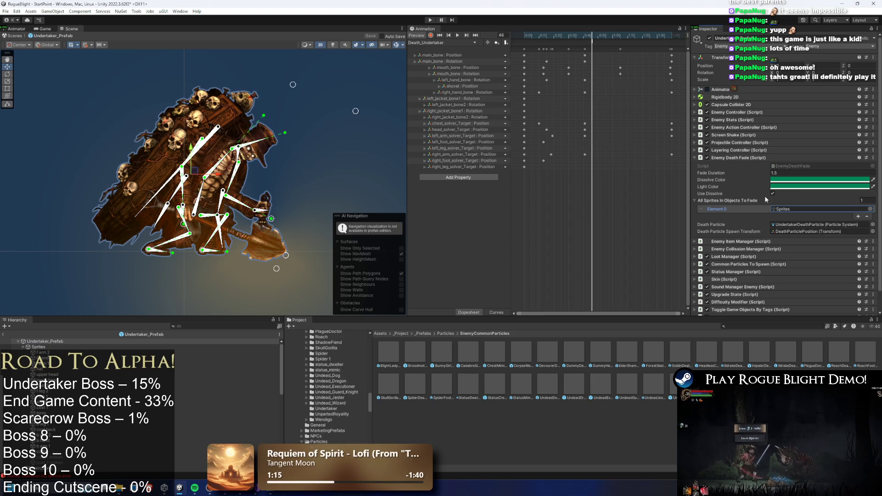
mouse_move(586, 45)
mouse_down()
mouse_move(553, 44)
mouse_move(586, 44)
mouse_up()
click(804, 225)
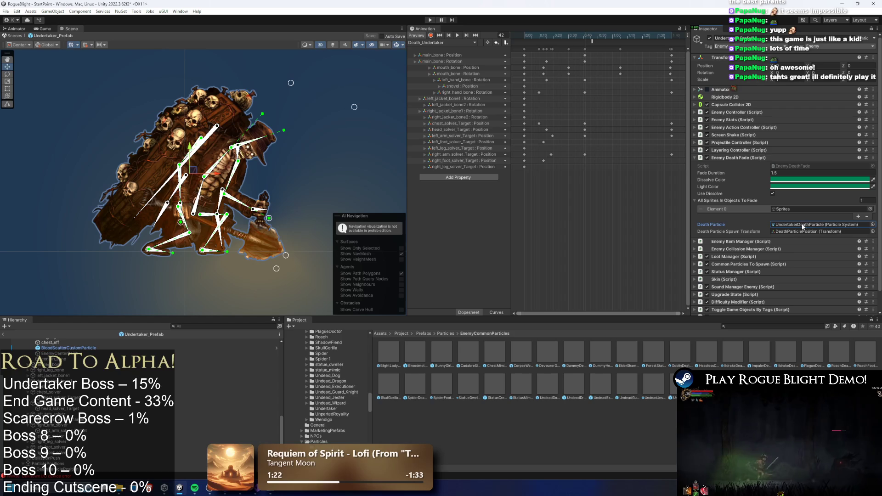
click(804, 231)
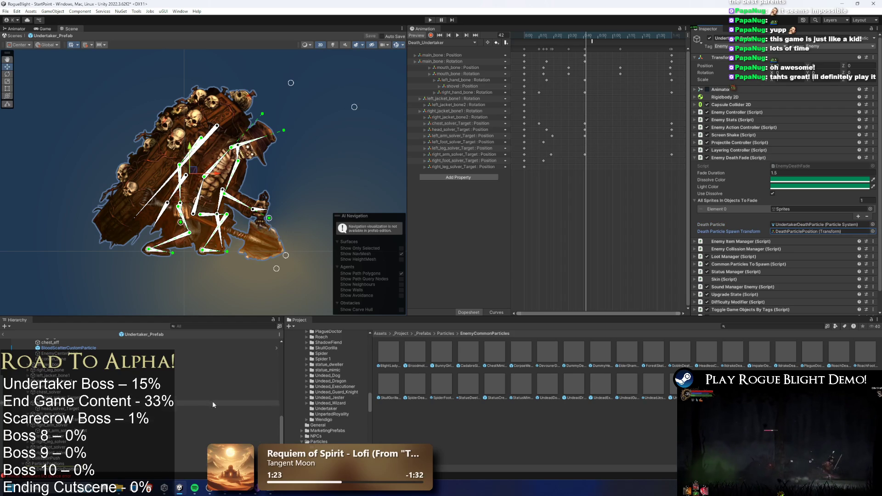
- Collapse main_bone in the Hierarchy and reselect Undertaker_Prefab
click(213, 404)
scroll(55, 408, up, 5)
scroll(55, 408, up, 5)
click(57, 347)
click(66, 353)
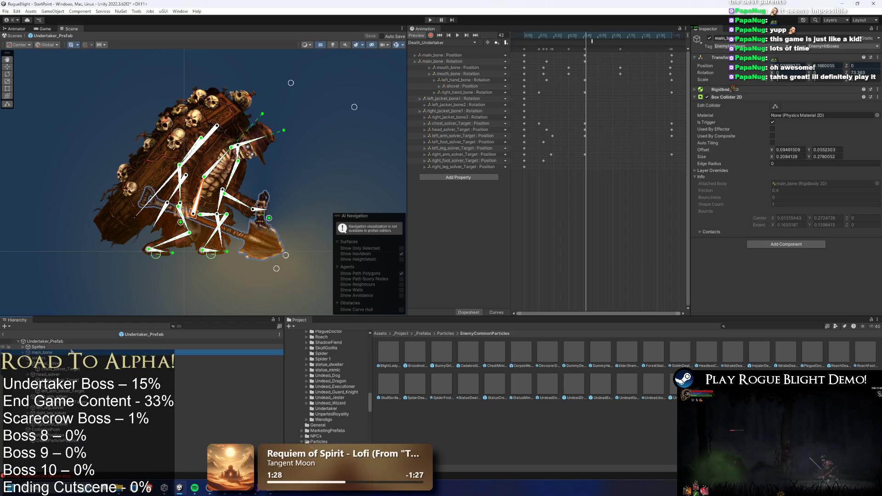
key(Left)
key(Down)
key(Down)
key(Down)
key(Up)
key(Up)
key(Up)
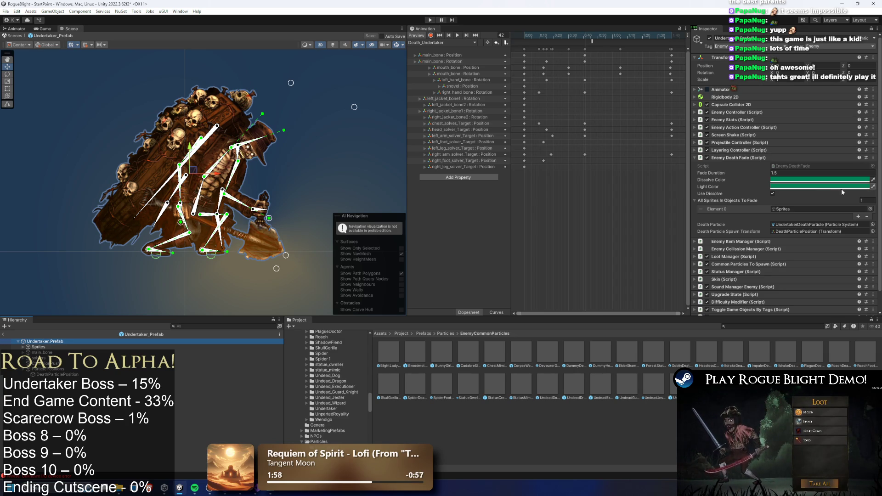
- Add right_hand_bone and left_hand_bone as the second and third death-fade sprite entries
click(859, 217)
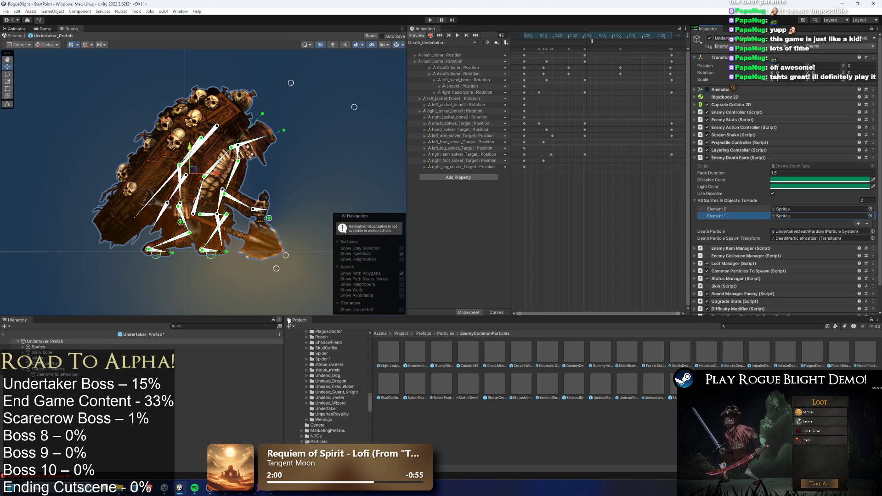
click(853, 216)
scroll(188, 212, up, 2)
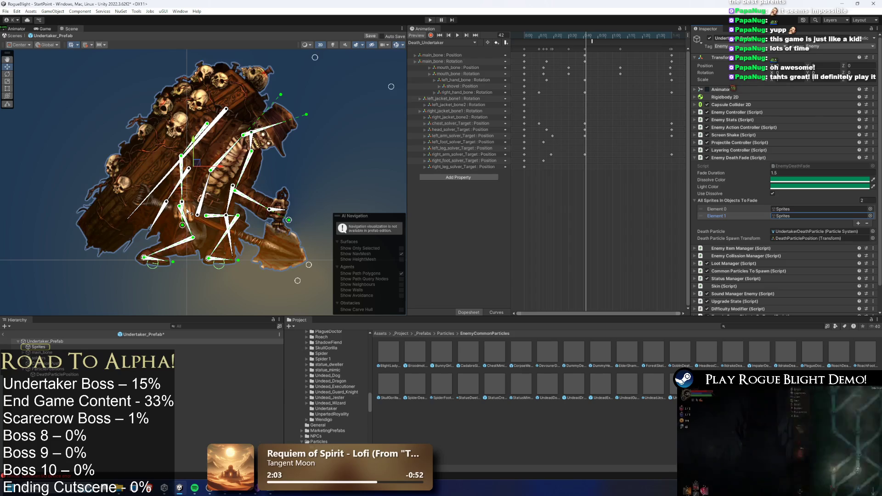
click(189, 213)
scroll(187, 210, up, 3)
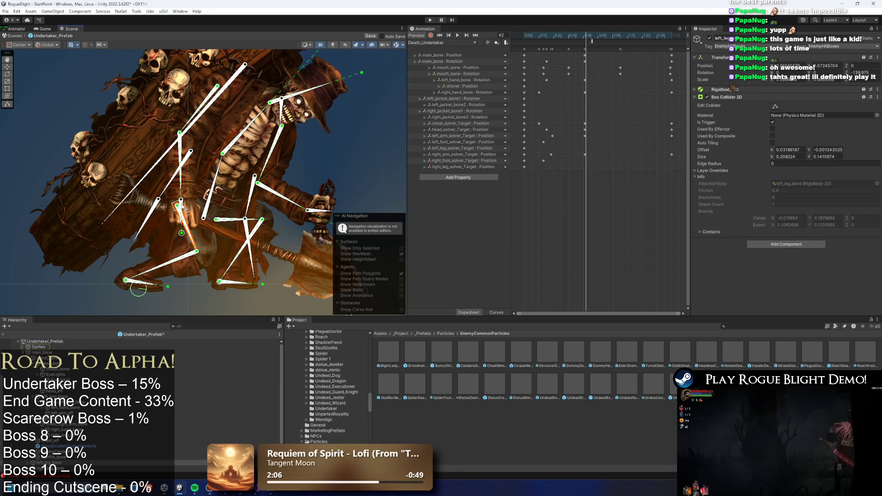
click(181, 202)
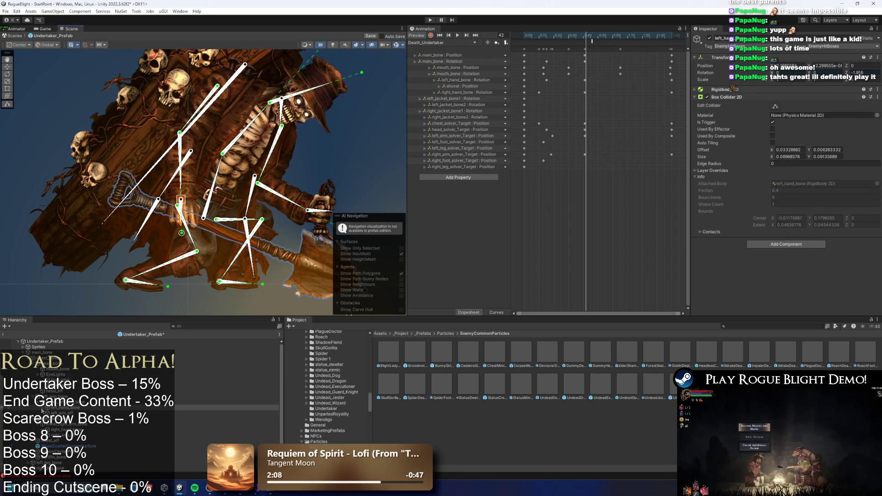
click(44, 341)
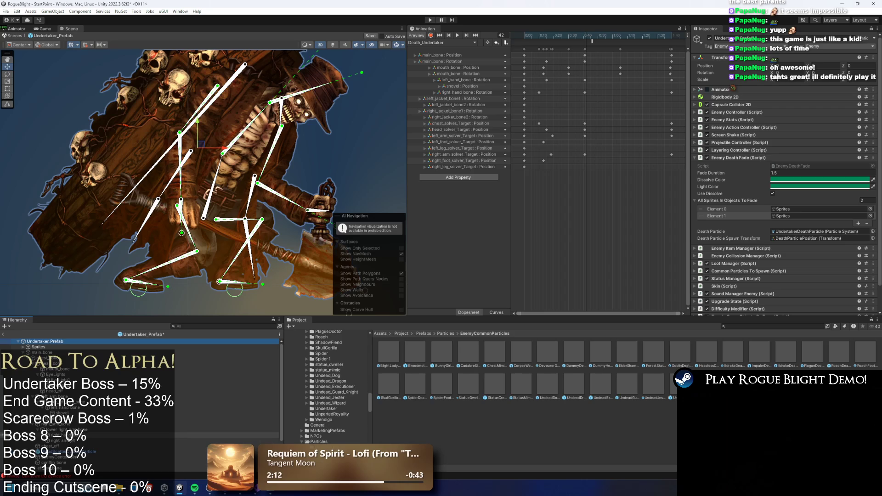
click(764, 244)
drag(765, 244, 809, 216)
click(859, 224)
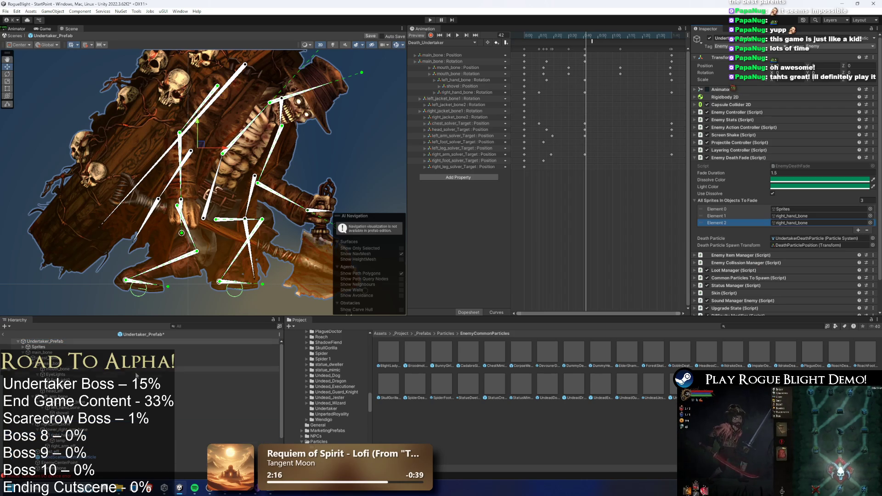
drag(809, 225, 832, 223)
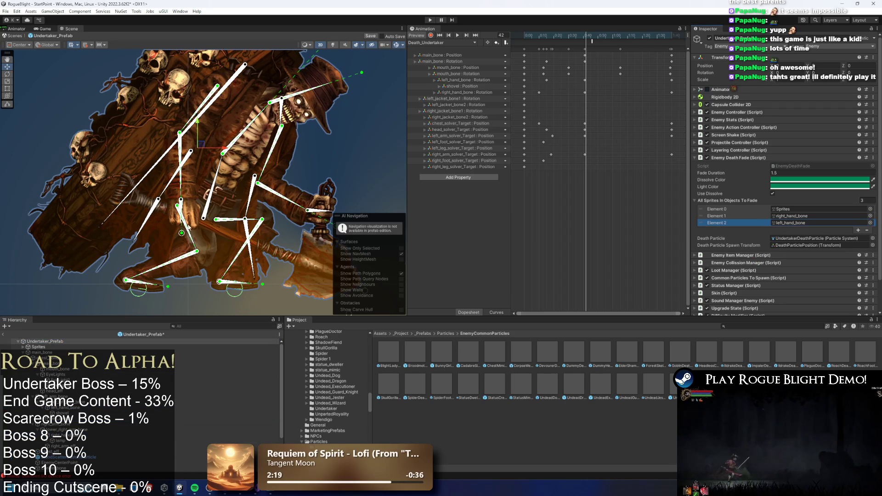
- Save the prefab and show the Animator's Base Layer graph
key(ctrl+s)
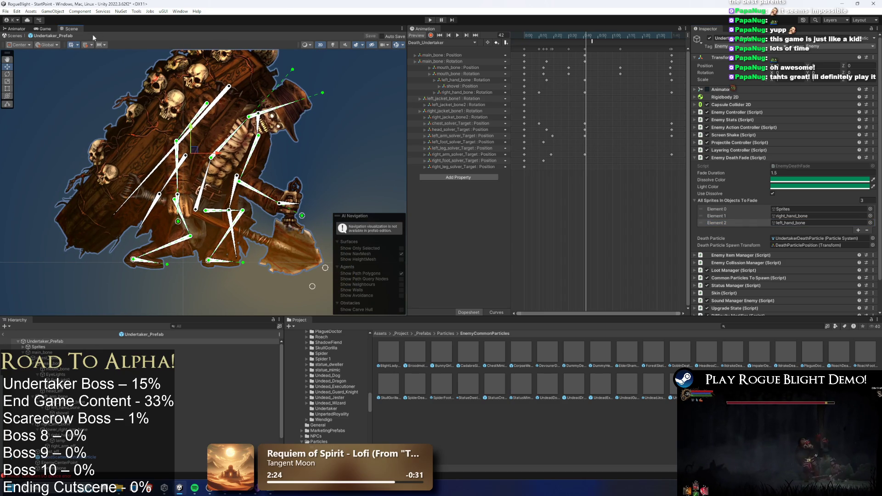
click(19, 29)
key(BackSpace)
key(BackSpace)
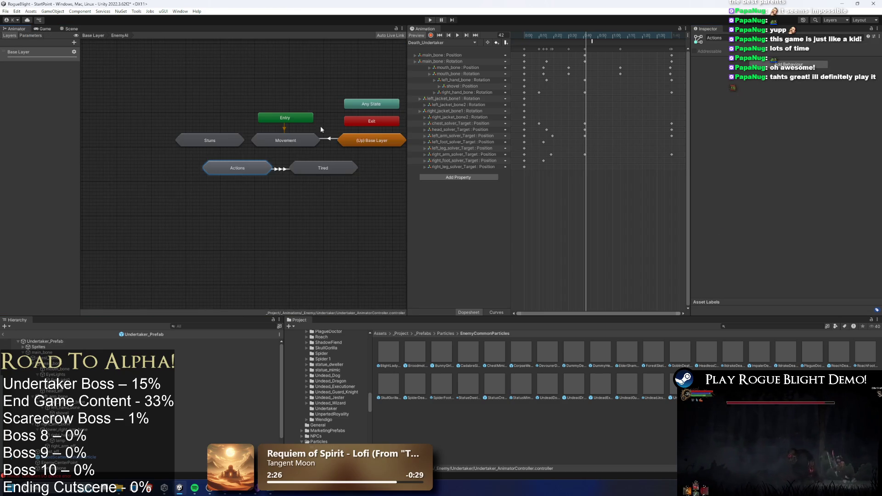
- Assign Death_Undertaker, found by searching 'death underta', to the Death state and toggle its Loop Time
click(239, 140)
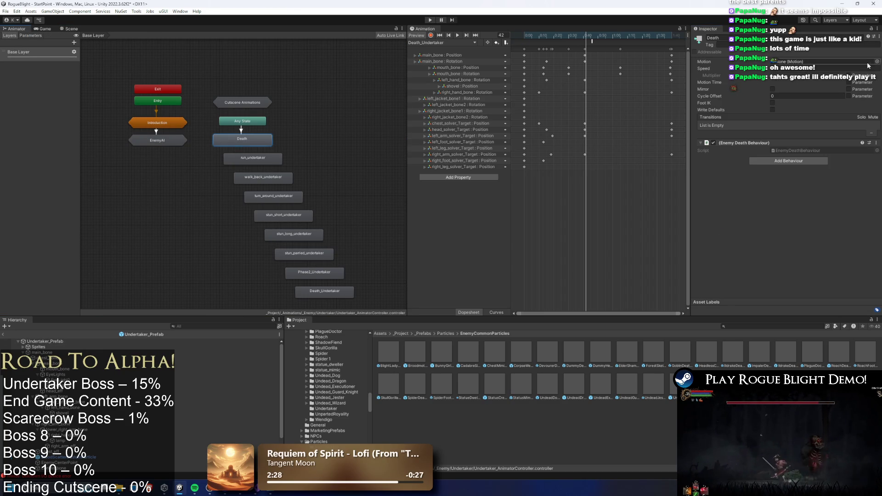
click(875, 63)
text(death under)
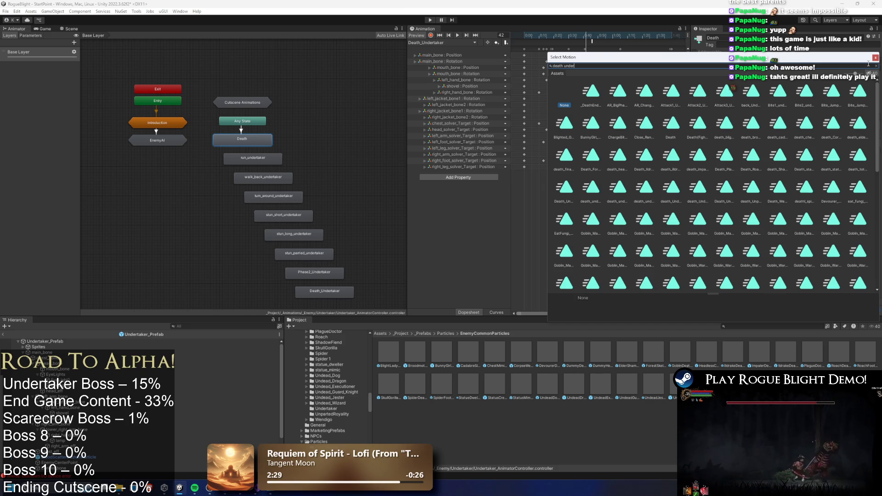
text(ta)
double_click(591, 92)
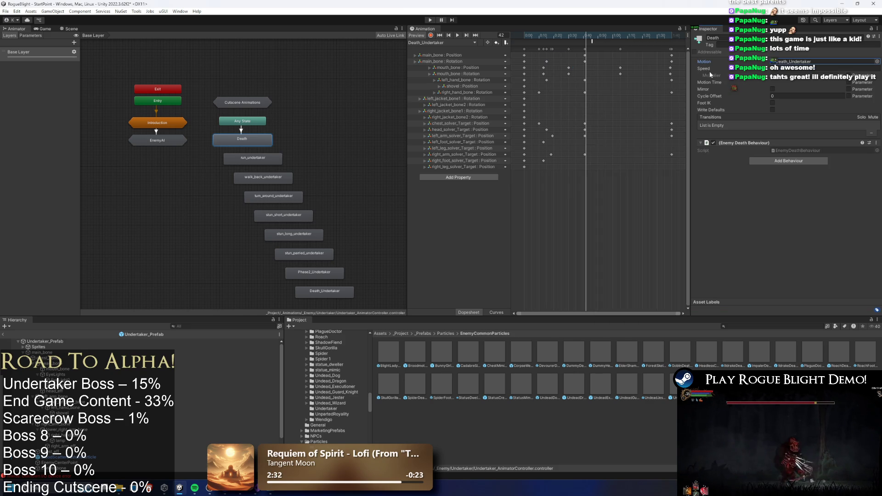
click(775, 68)
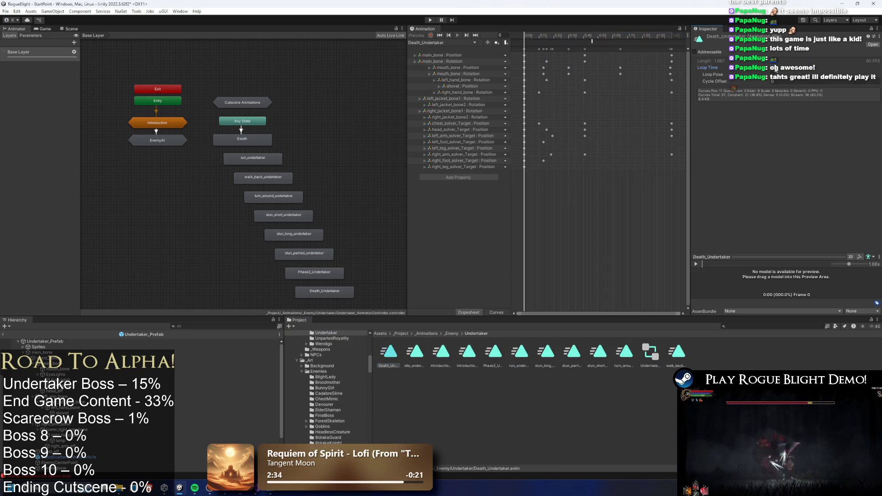
click(349, 80)
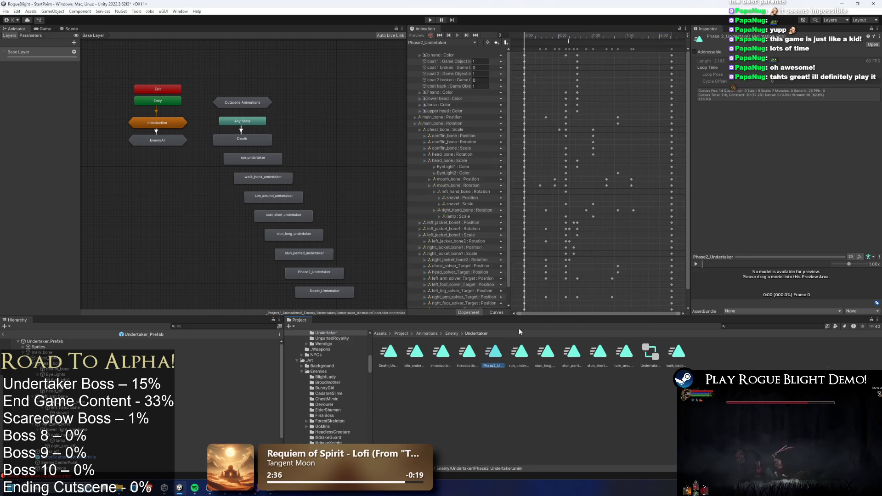
- Playtest the game by starting it and loading a save slot, then exit play mode
click(431, 21)
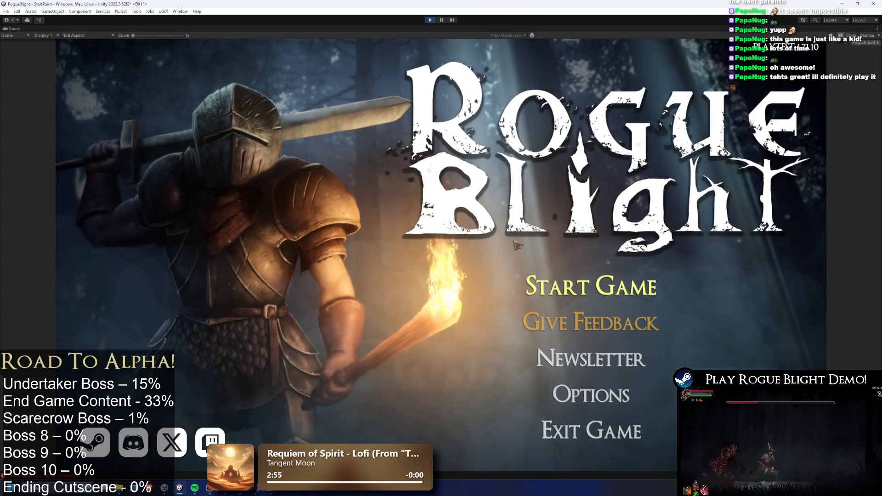
click(592, 286)
click(600, 248)
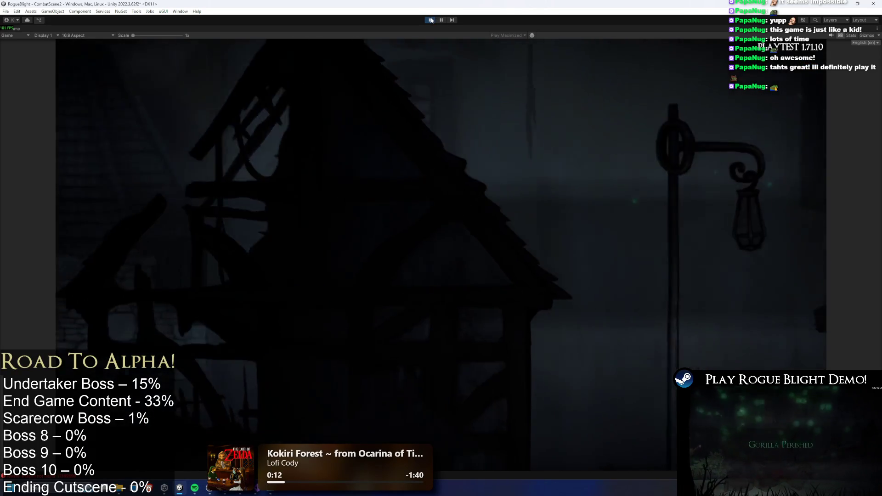
click(431, 20)
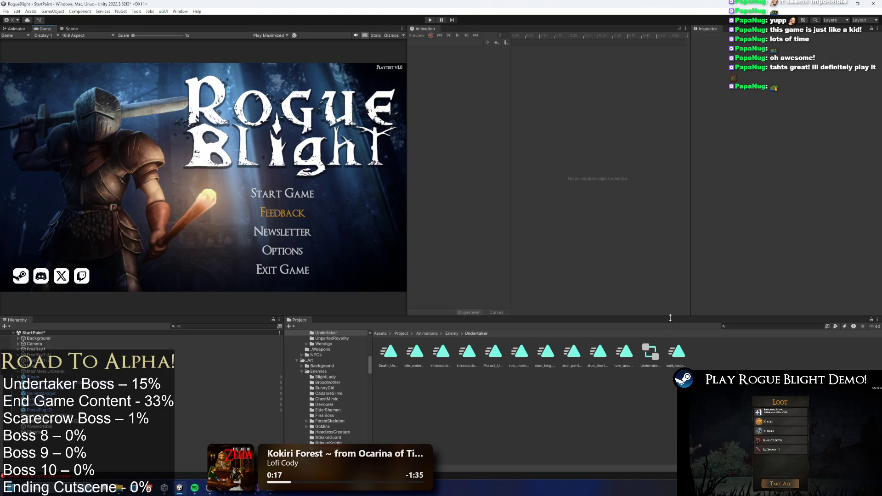
click(725, 326)
- Open the Undertaker prefab from a 'undertaker prefab' search, then search 'gorilla' and select SkullGorilla
text(rtaker prefab)
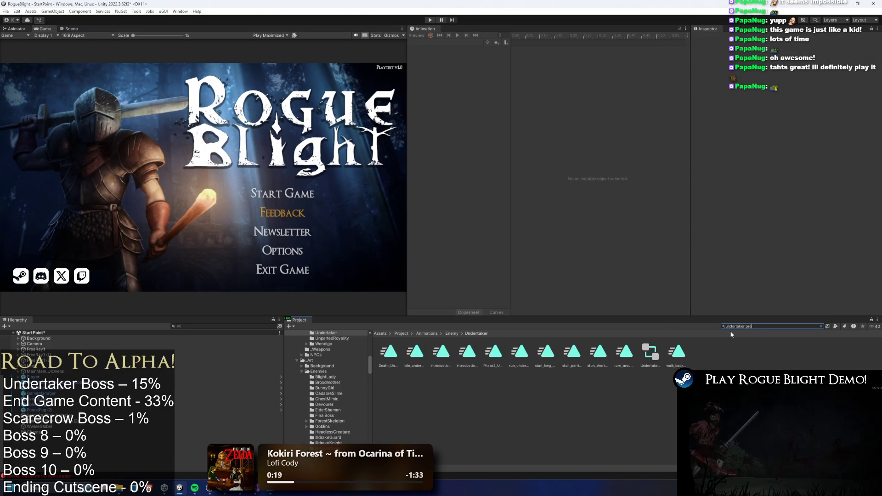
double_click(387, 352)
text(gorilla)
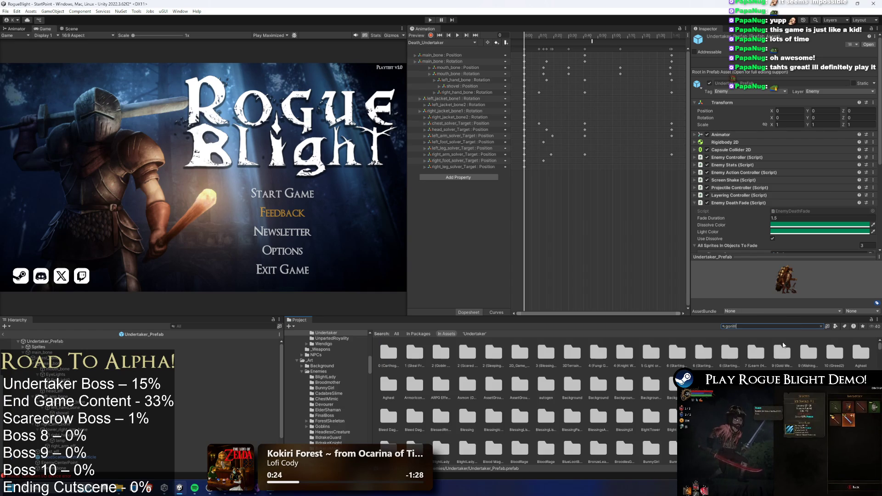
click(493, 352)
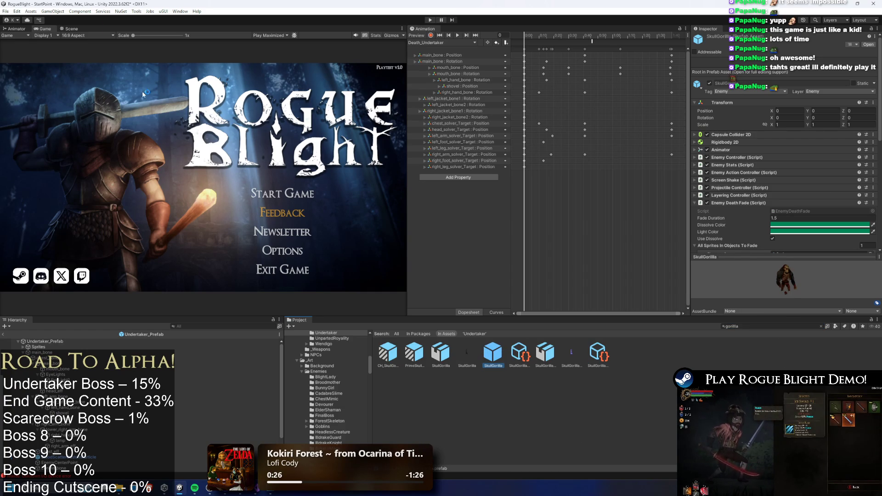
- Drop a temporary SkullGorilla into the Undertaker prefab scene and copy its BossCenterCamera
click(16, 28)
click(66, 29)
mouse_move(496, 370)
mouse_down()
mouse_move(250, 207)
mouse_move(271, 260)
mouse_up()
click(274, 221)
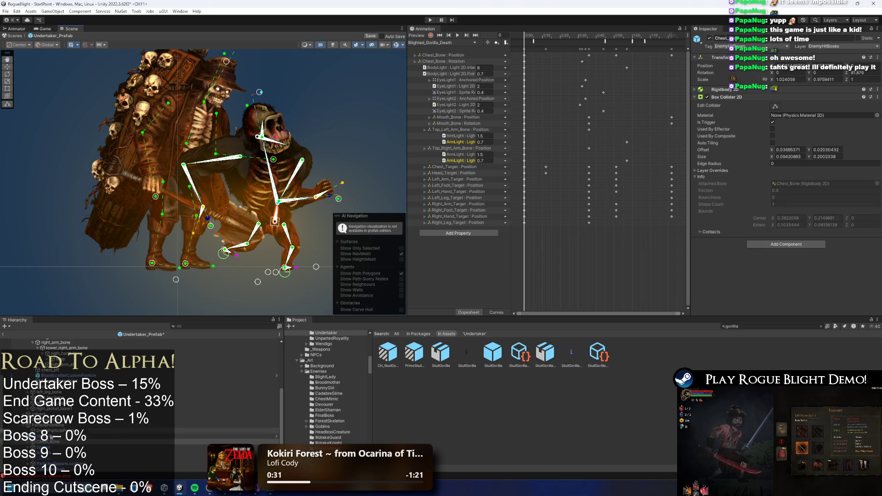
click(275, 287)
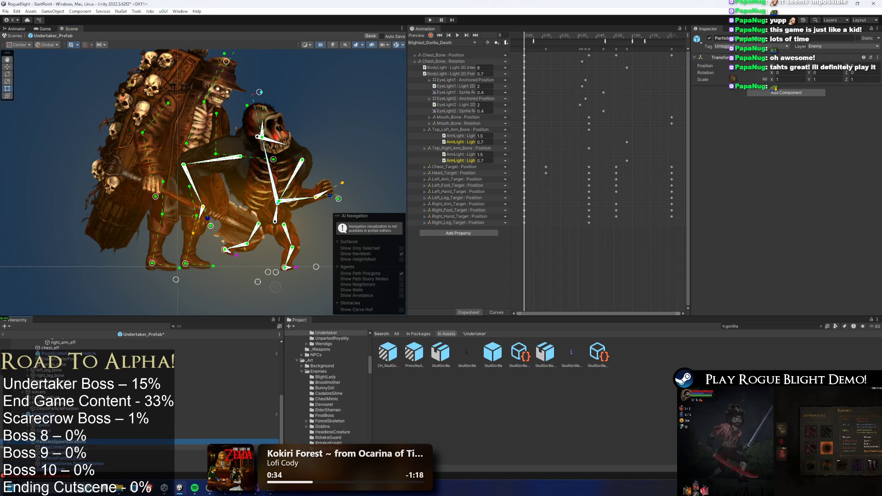
click(69, 447)
right_click(69, 447)
key(Escape)
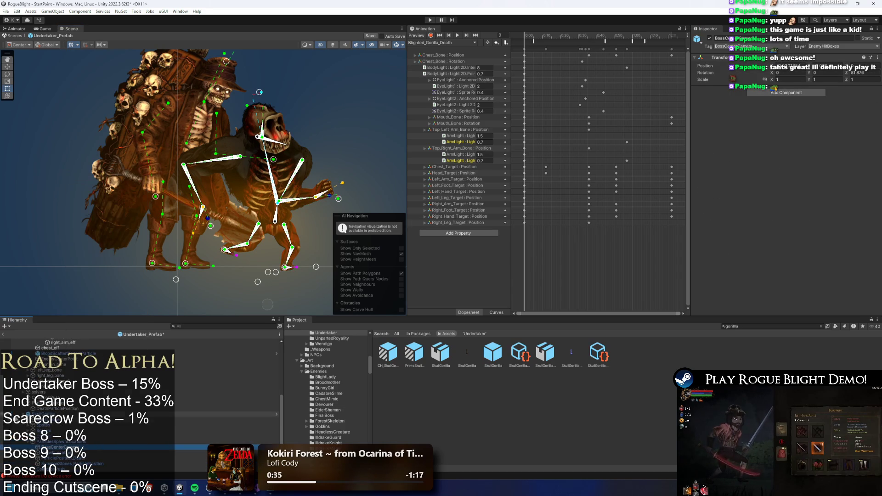
- Delete the temporary gorilla, paste BossCenterCamera into the Undertaker and save the prefab
click(59, 409)
key(Delete)
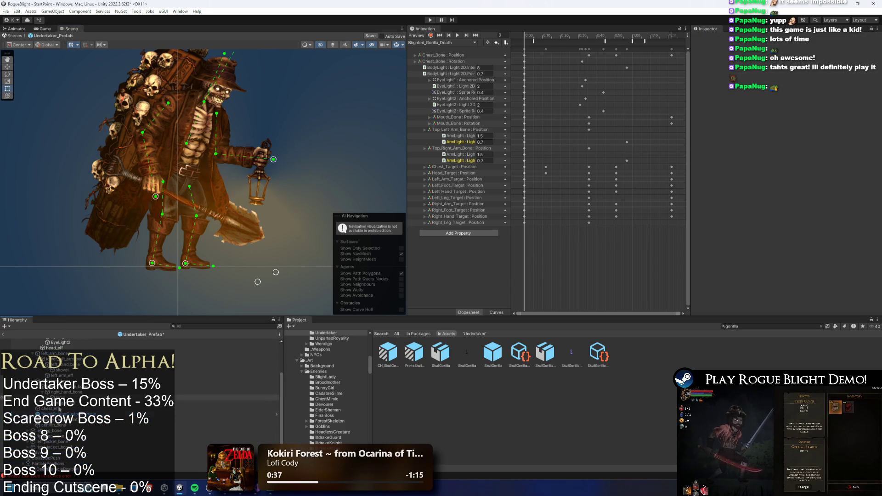
click(46, 464)
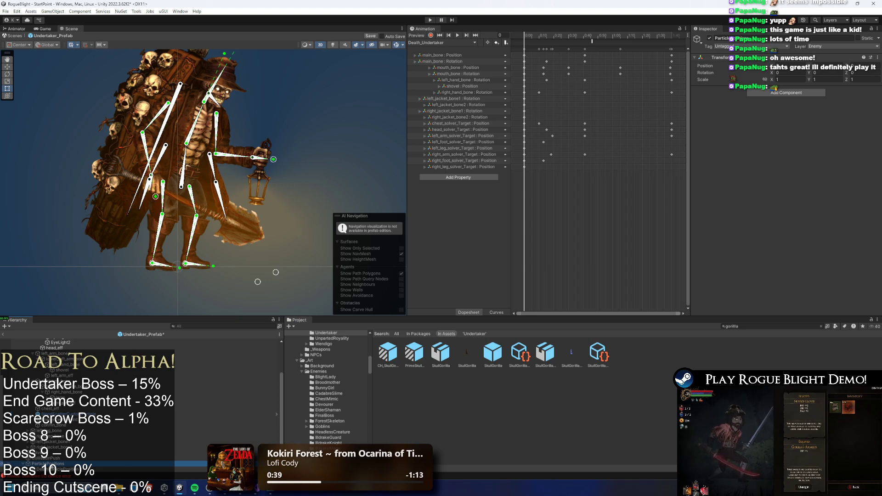
right_click(49, 465)
key(Escape)
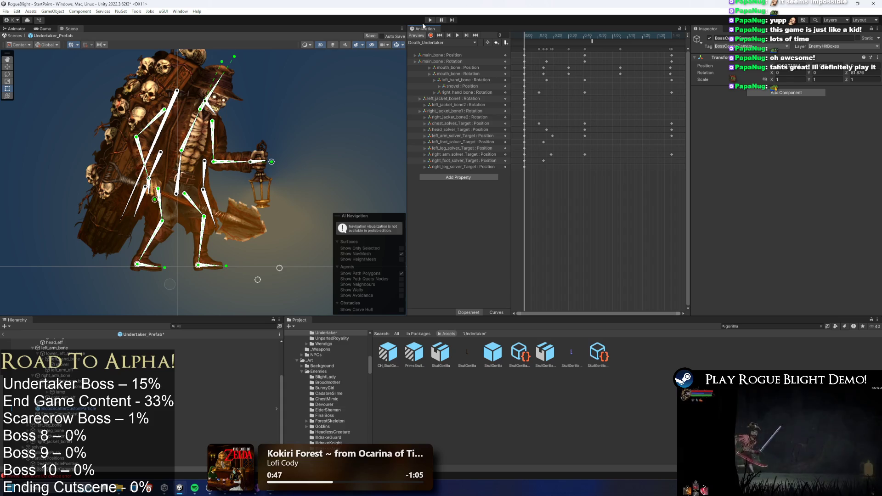
key(ctrl+s)
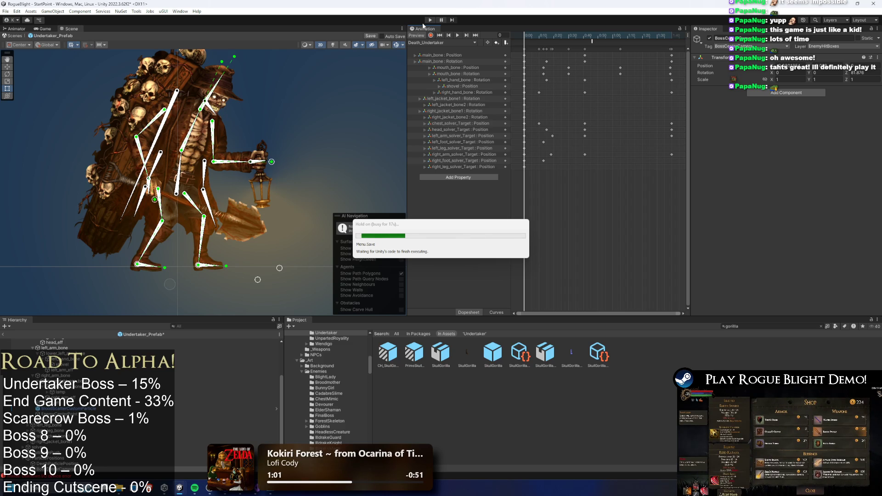
key(super)
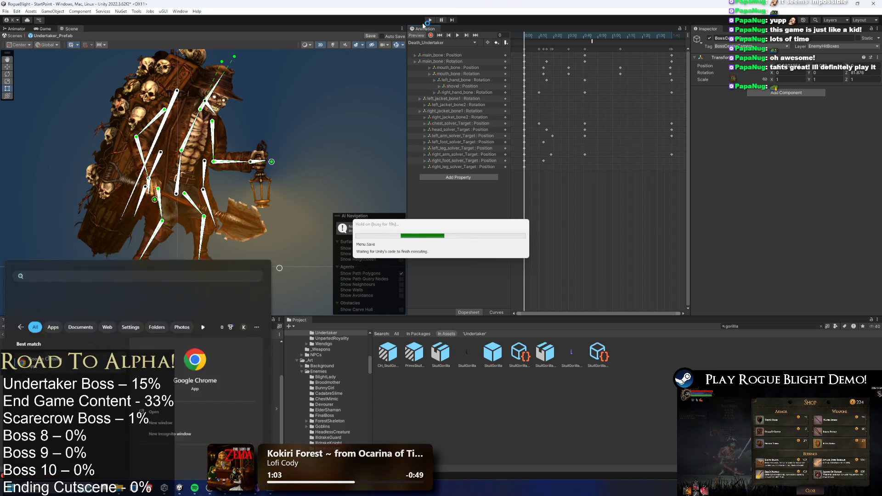
- Launch Chrome and open the Rogue_Blight_Localization spreadsheet from the 'local' address suggestions, maximised
key(Return)
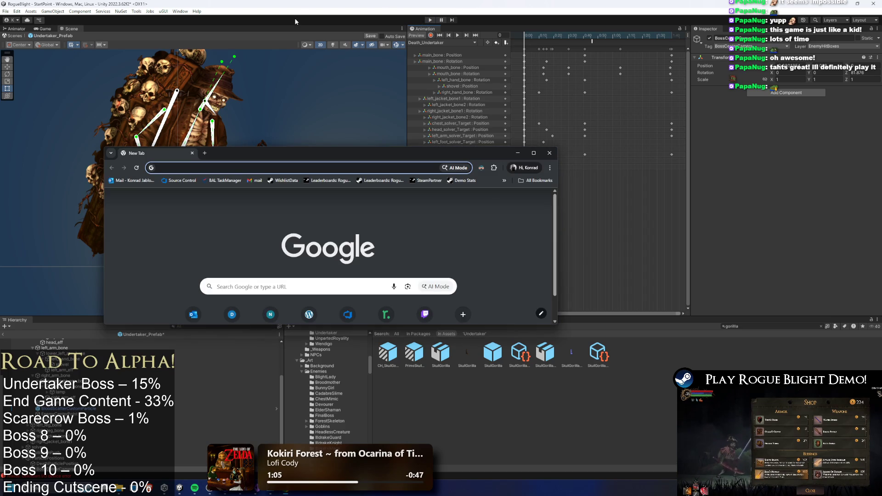
text(local)
key(Down)
key(Down)
key(Down)
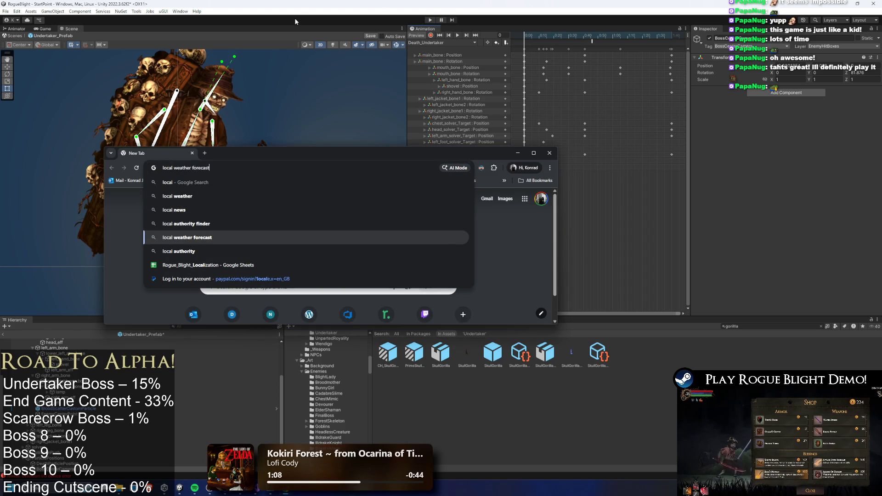
key(Down)
key(Down)
key(Return)
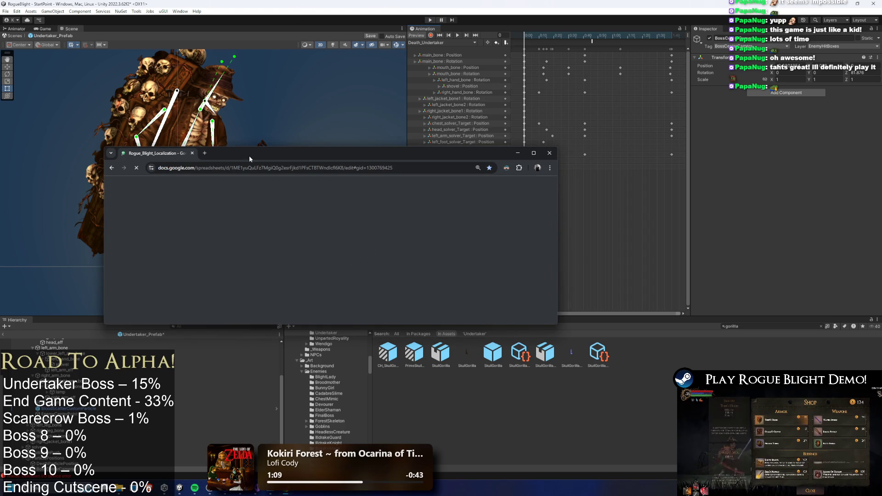
double_click(250, 157)
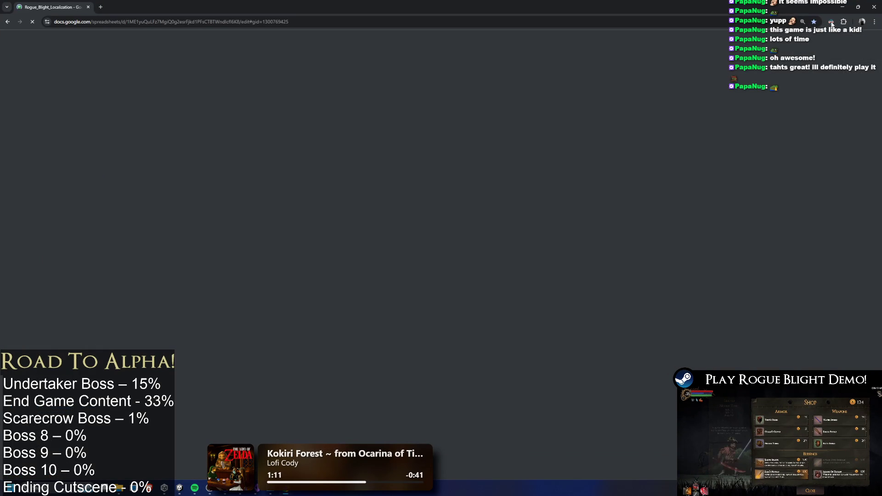
click(831, 23)
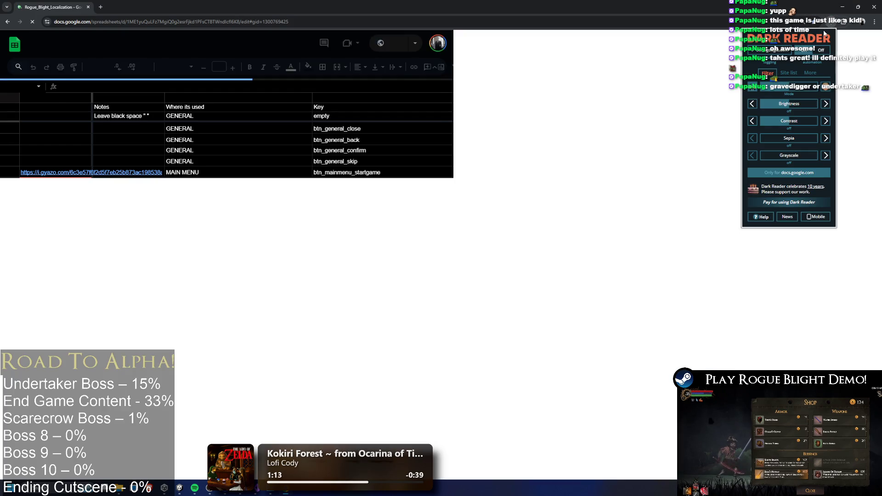
- Close the dark-mode extension settings and search the sheet for 'Perished'
click(554, 192)
click(587, 214)
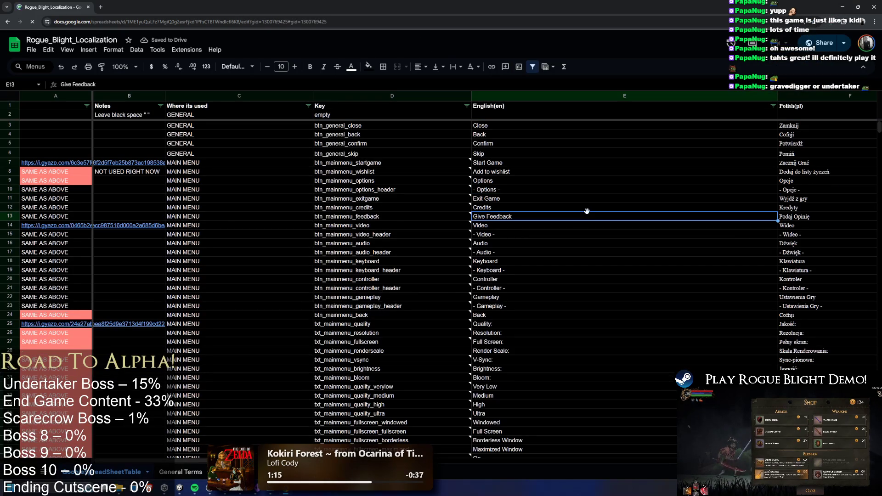
key(ctrl+f)
text(Pe)
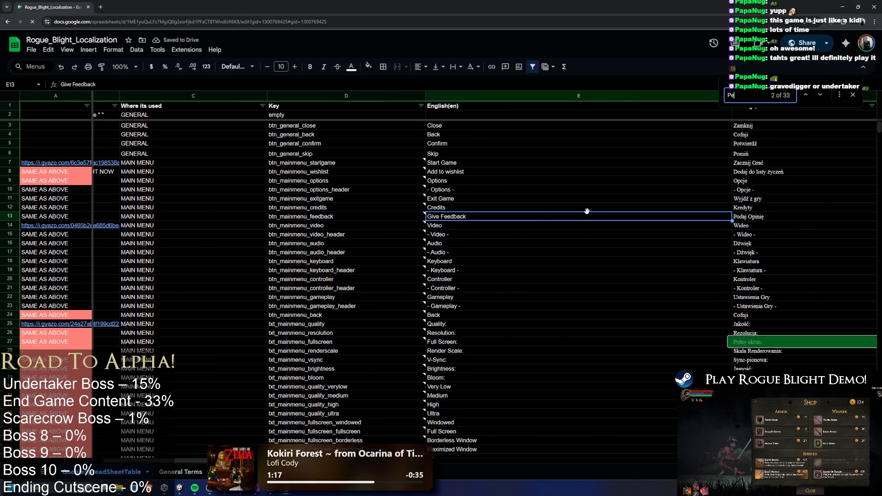
text(rished)
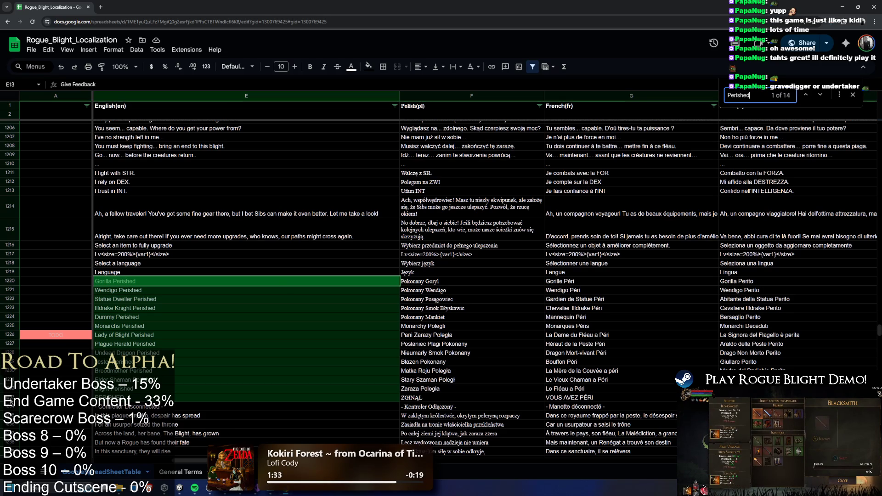
- Select rows 1233 through 1403, then drag-select from A1233 to the end of the data
click(9, 398)
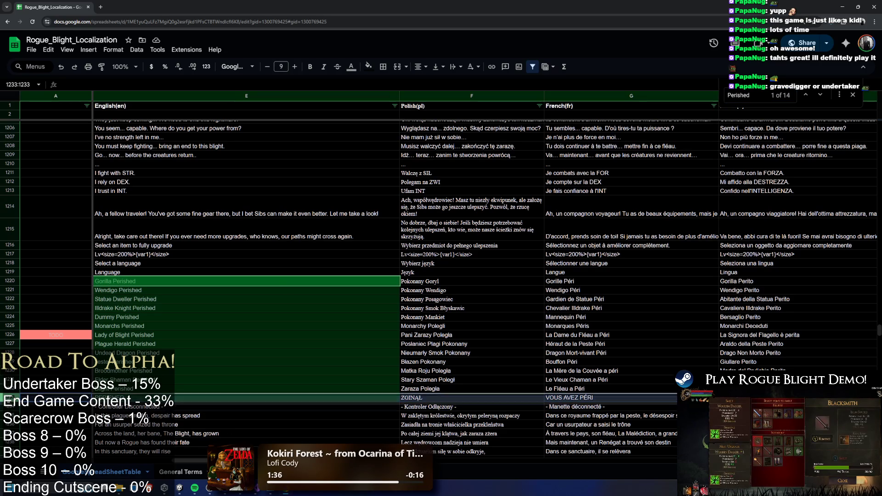
scroll(487, 275, down, 3)
scroll(127, 303, down, 20)
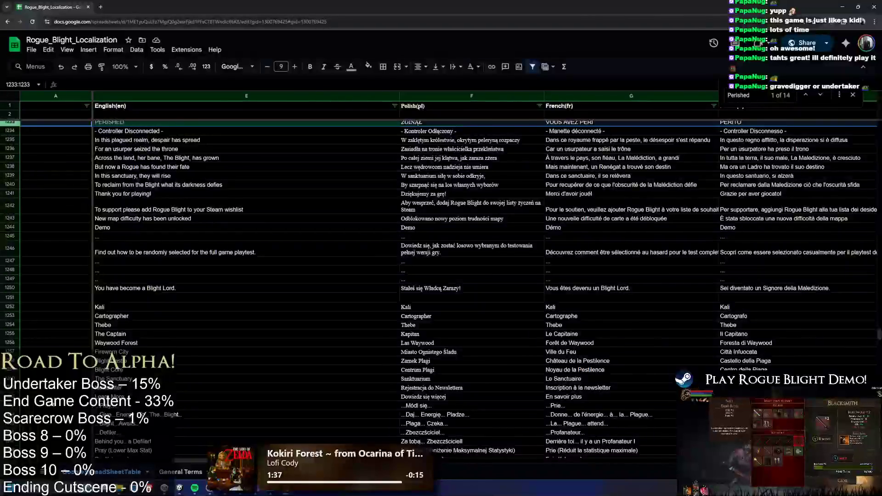
scroll(127, 302, up, 3)
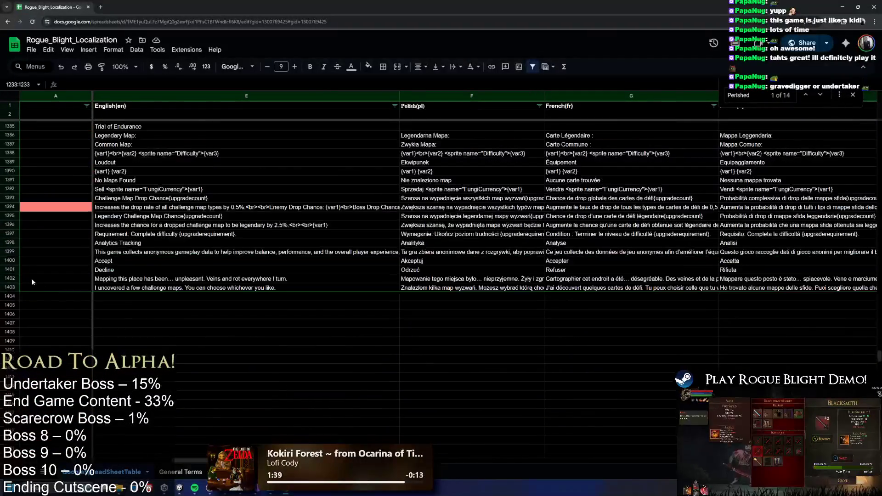
shift+click(11, 286)
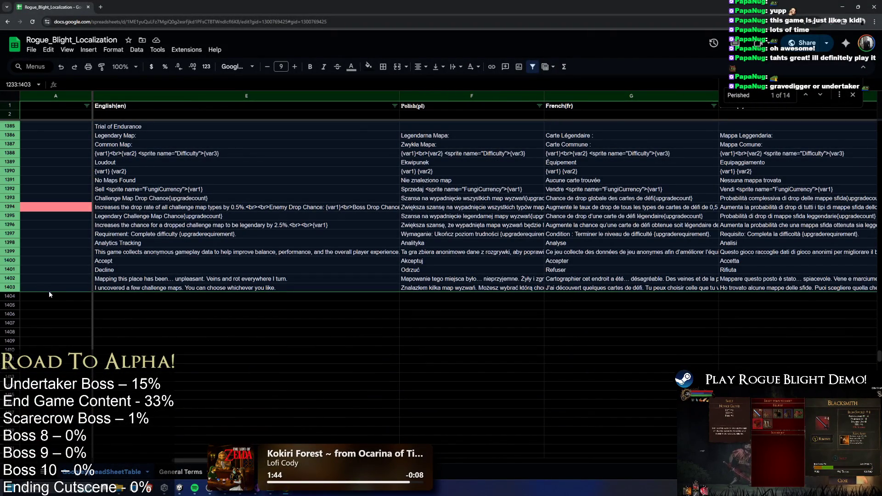
scroll(82, 233, up, 15)
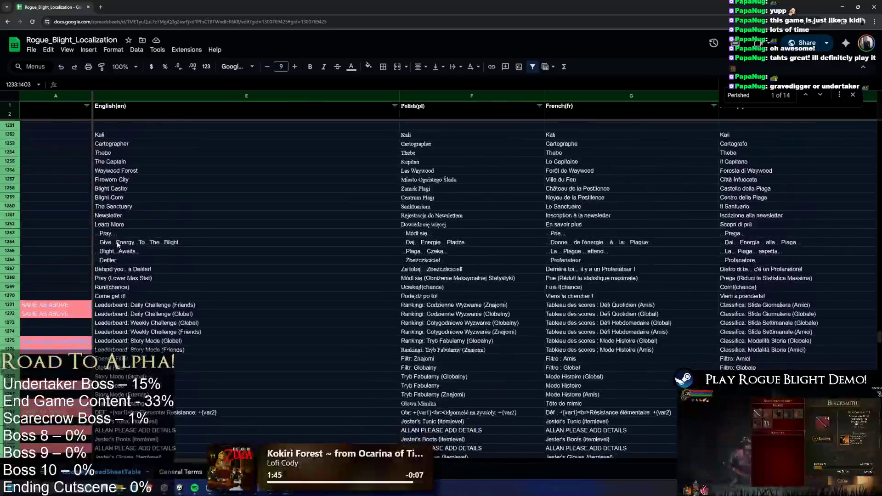
scroll(117, 245, up, 5)
scroll(137, 322, left, 3)
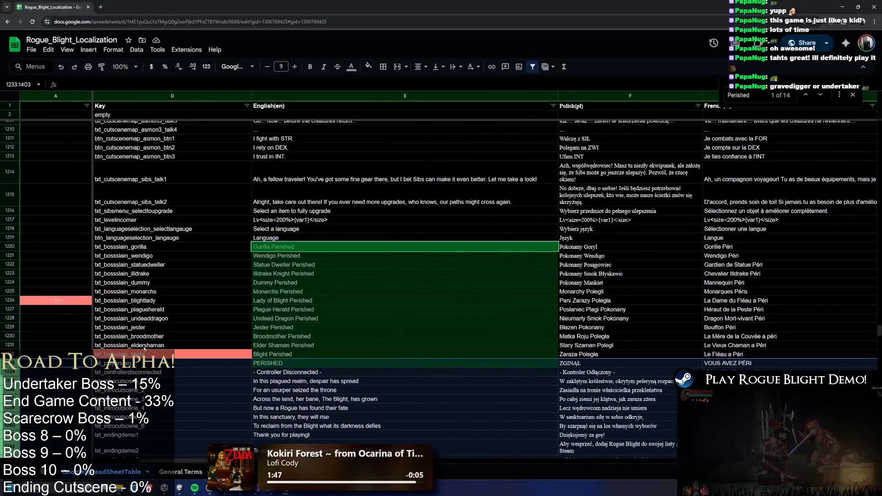
click(56, 363)
scroll(276, 276, left, 3)
mouse_move(435, 488)
mouse_down()
mouse_move(689, 460)
mouse_move(611, 427)
mouse_move(570, 439)
mouse_up()
- Move the block of rows below the boss-slain entries down one row, leaving row 1233 empty
key(ctrl+c)
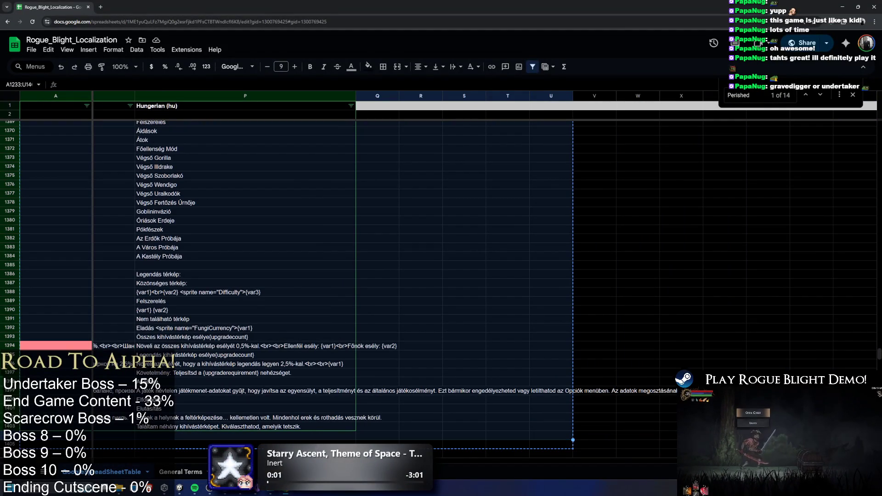
key(Down)
key(ctrl+v)
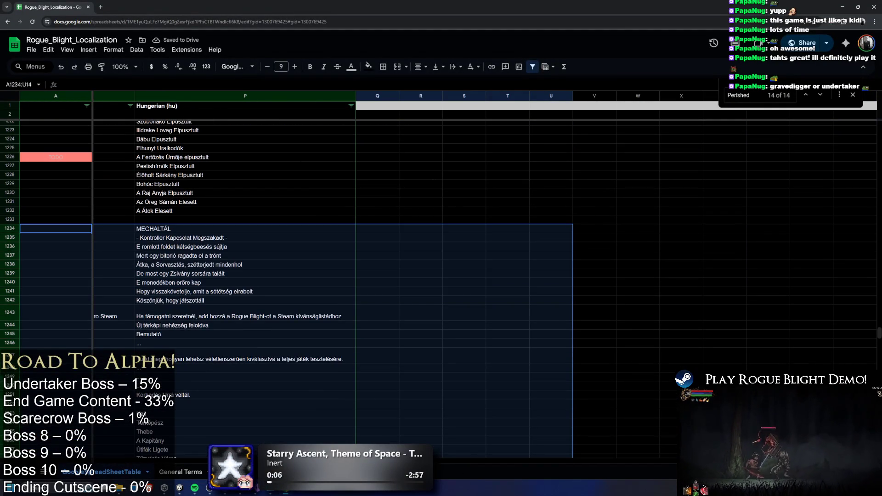
click(620, 461)
mouse_move(621, 461)
mouse_down()
mouse_move(322, 457)
mouse_move(197, 438)
mouse_move(162, 409)
mouse_up()
- Copy the TODO note from B1232 into B1233
click(155, 211)
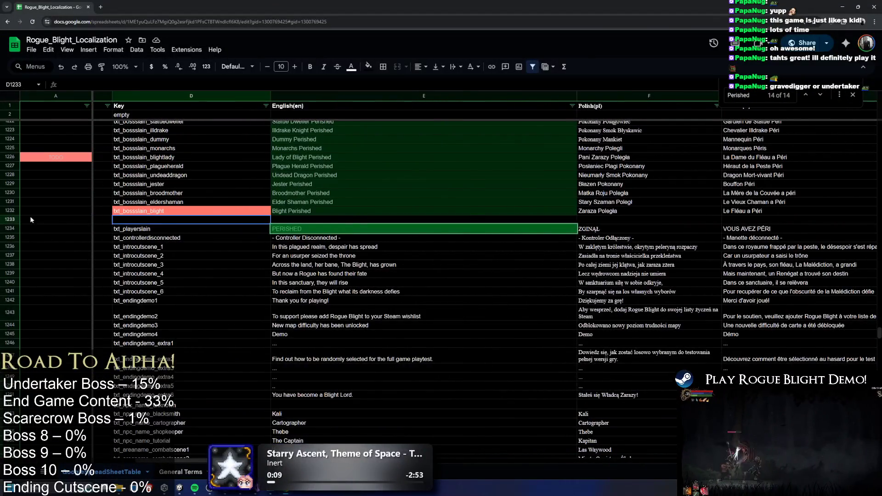
scroll(155, 211, left, 3)
click(135, 212)
click(130, 222)
key(ctrl+v)
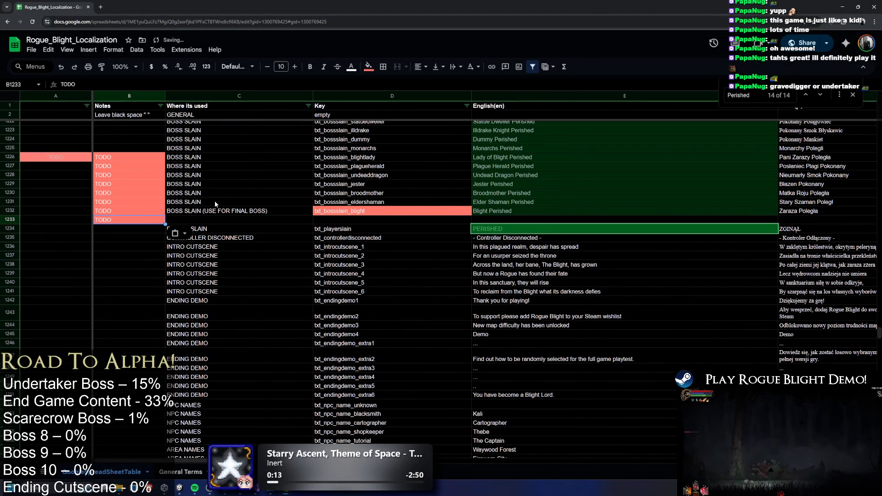
- Copy the BOSS SLAIN label into C1233
drag(210, 199, 211, 212)
key(ctrl+c)
click(205, 219)
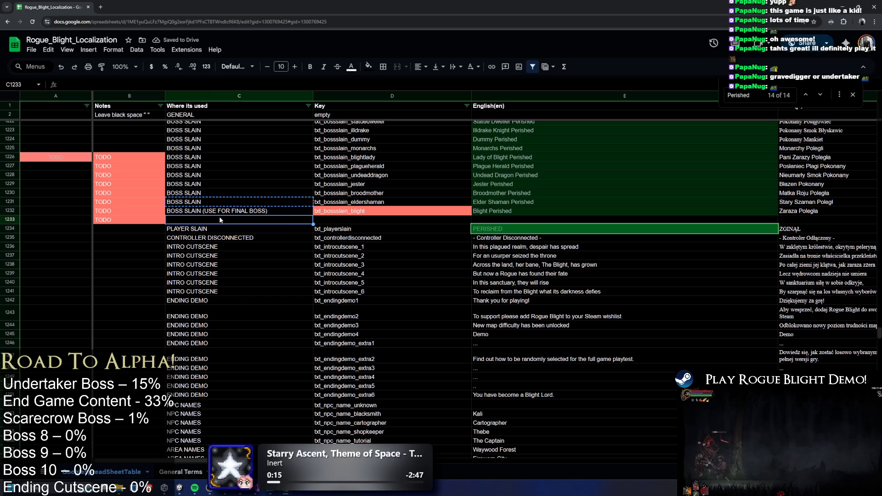
key(ctrl+v)
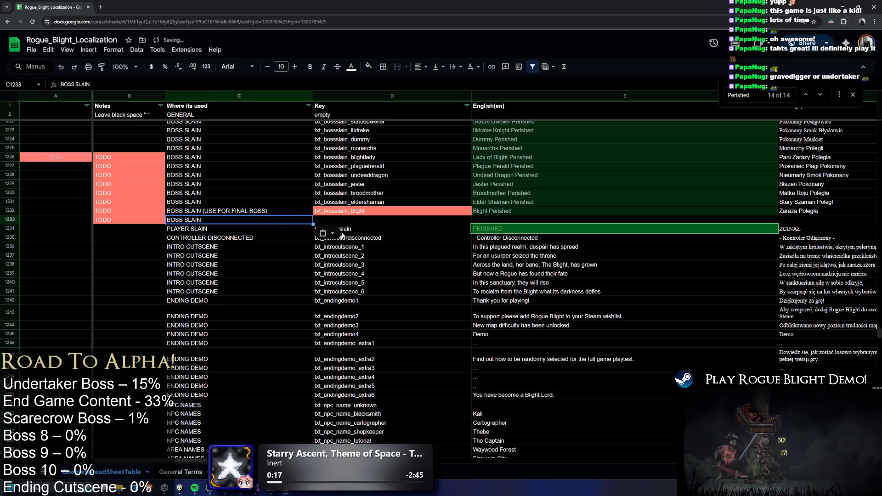
click(373, 214)
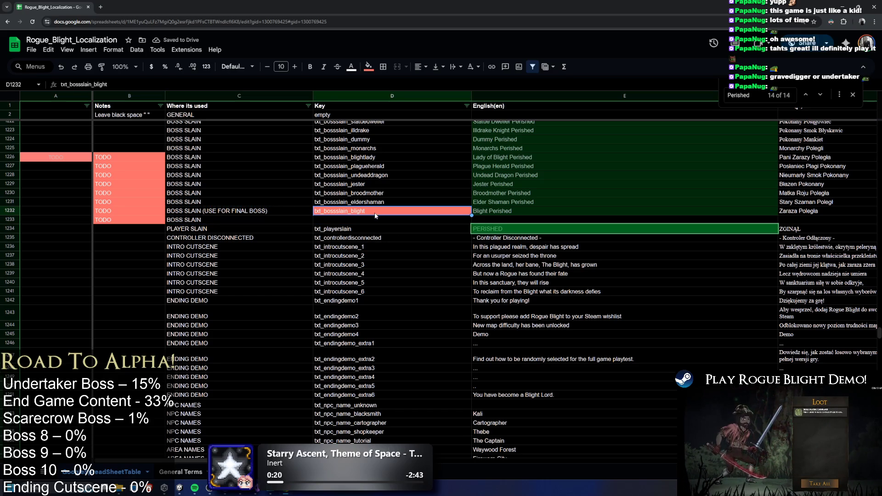
- Copy the blight key into D1233 and trim its ending
double_click(377, 213)
double_click(359, 207)
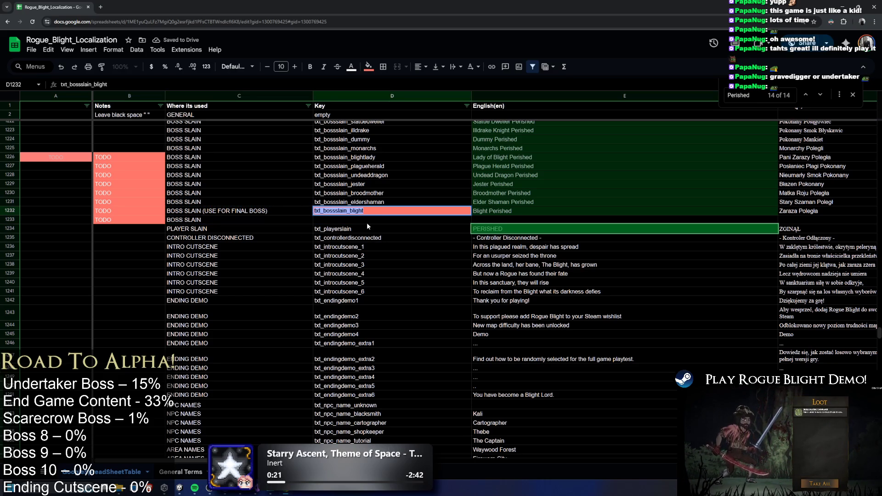
key(ctrl+c)
double_click(391, 221)
key(ctrl+v)
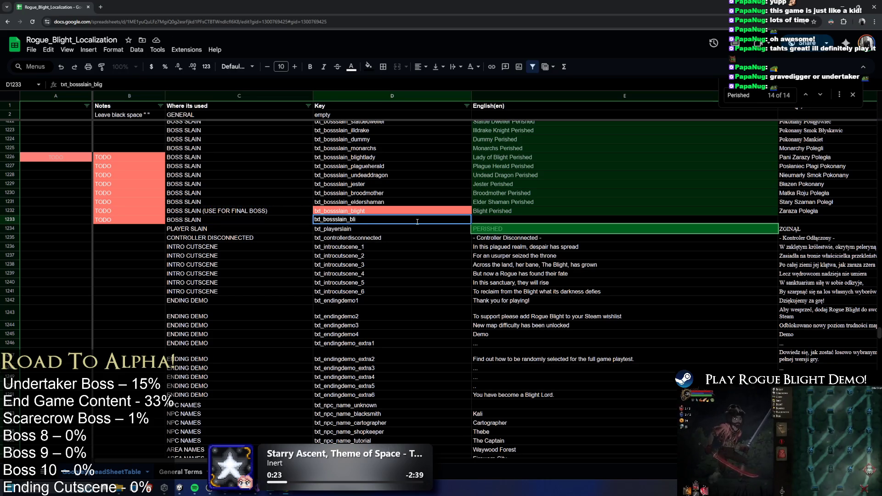
key(BackSpace)
key(BackSpace)
key(BackSpace)
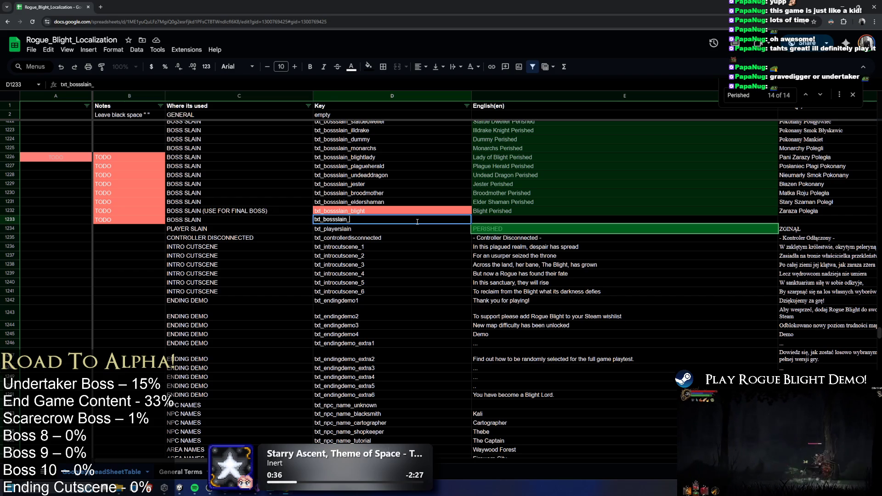
- Complete the key in D1233 as txt_bossslain_undertaker
drag(128, 148, 136, 220)
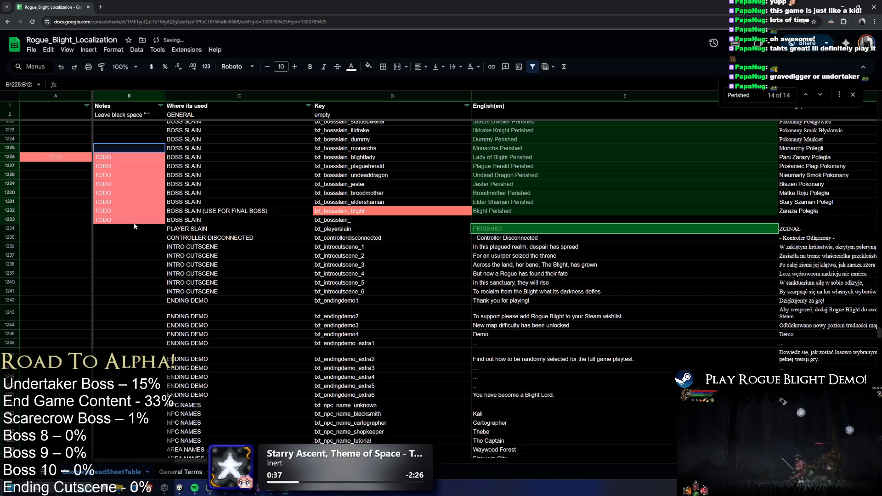
click(386, 222)
double_click(367, 221)
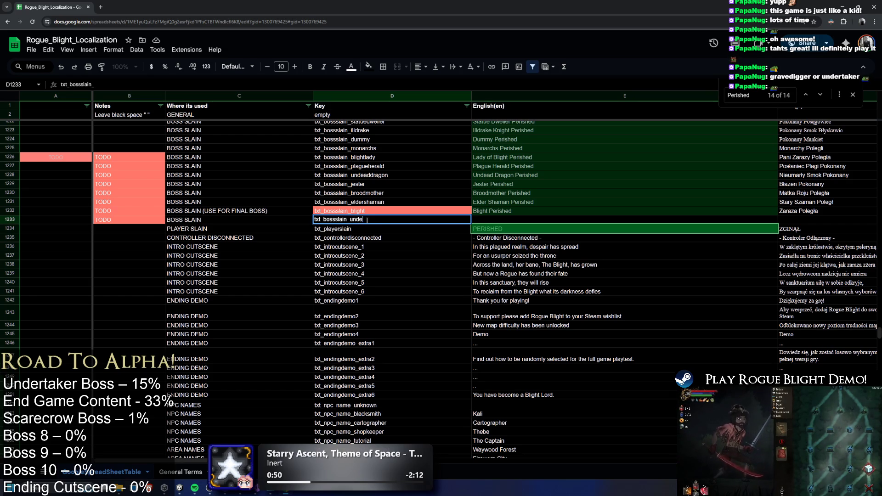
text(rtaker)
key(Tab)
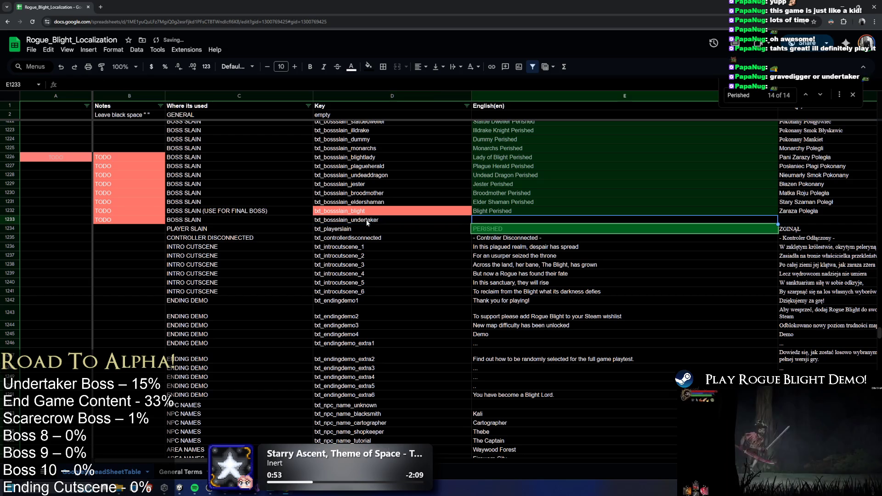
- Enter 'Undertaker Perished' as the English text in E1233
text(Undert)
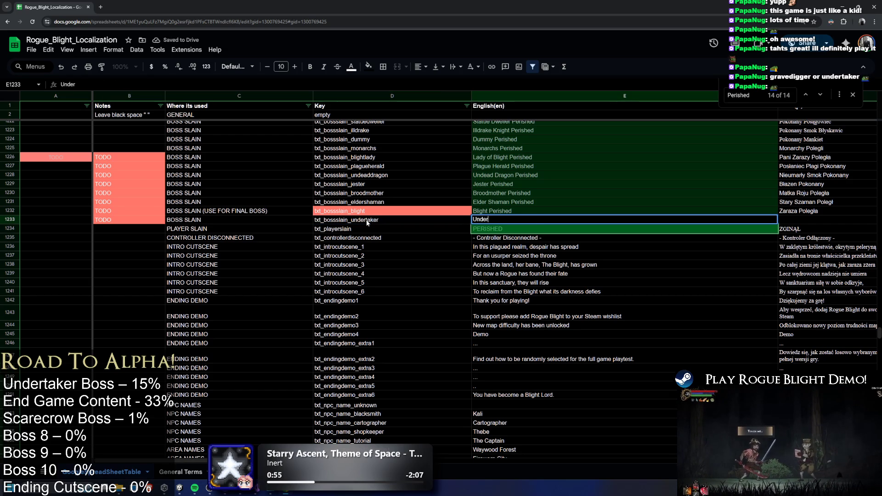
text(aker Perished)
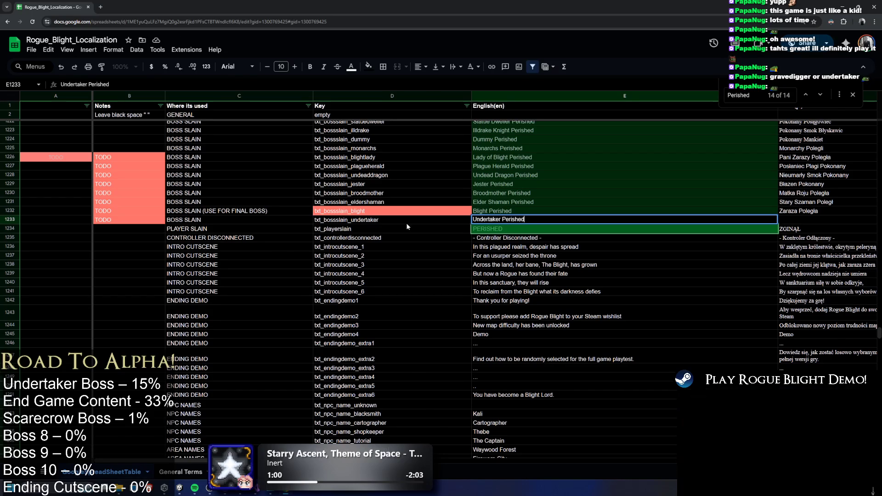
key(Tab)
click(460, 220)
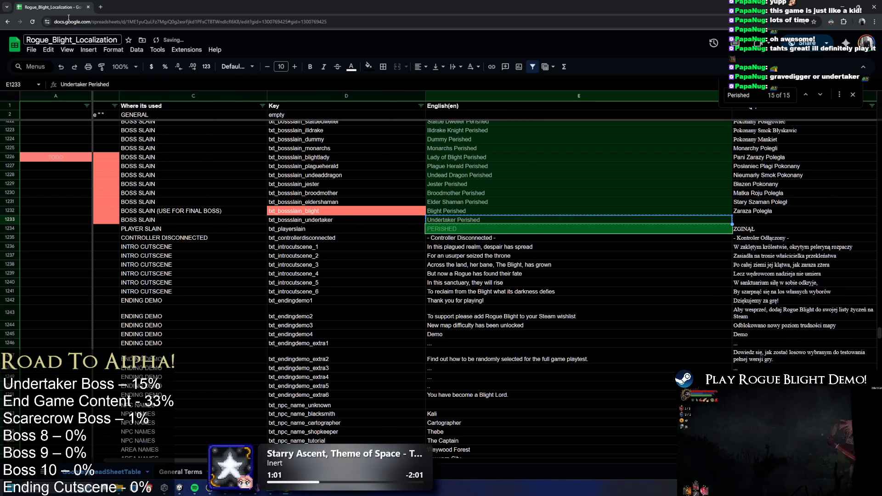
click(101, 7)
key(ctrl+w)
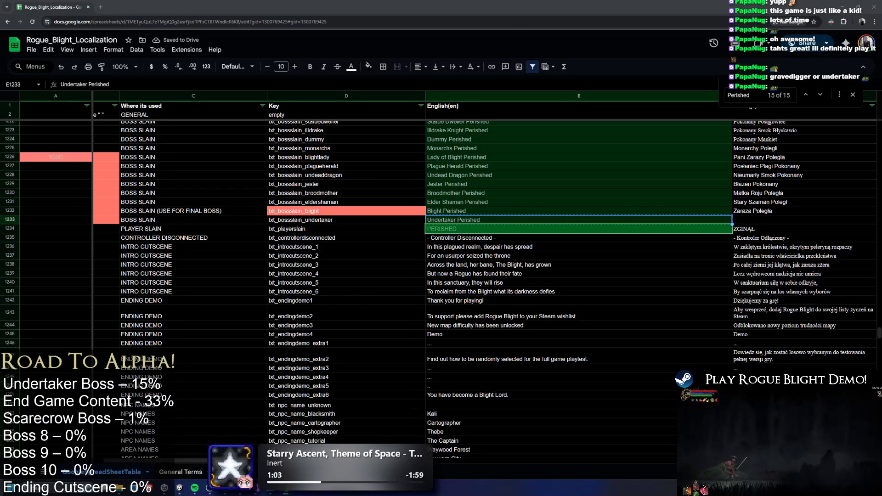